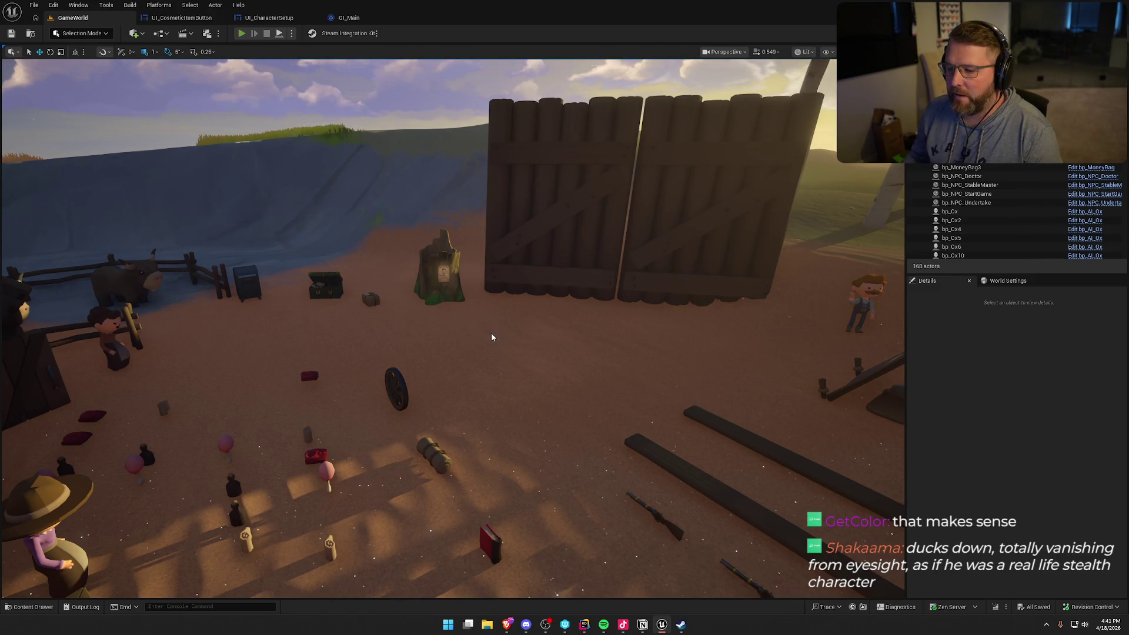
Start a Play-in-Editor session and run the character to the clothing chest.
{"action": "key", "text": "alt+p"}
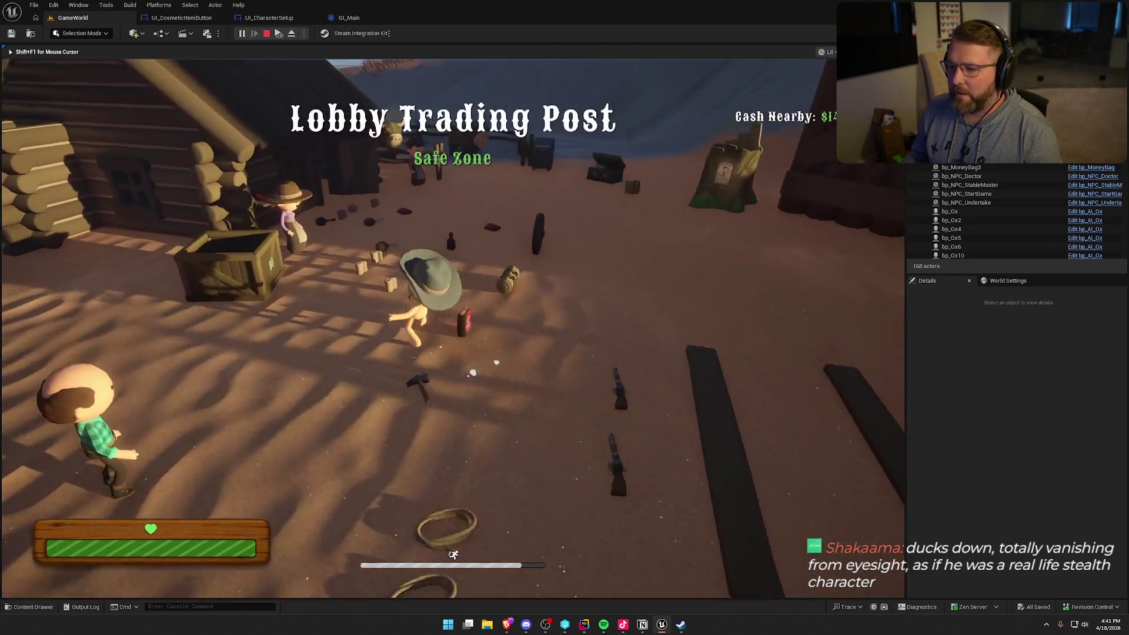
{"action": "key", "text": "shift+w"}
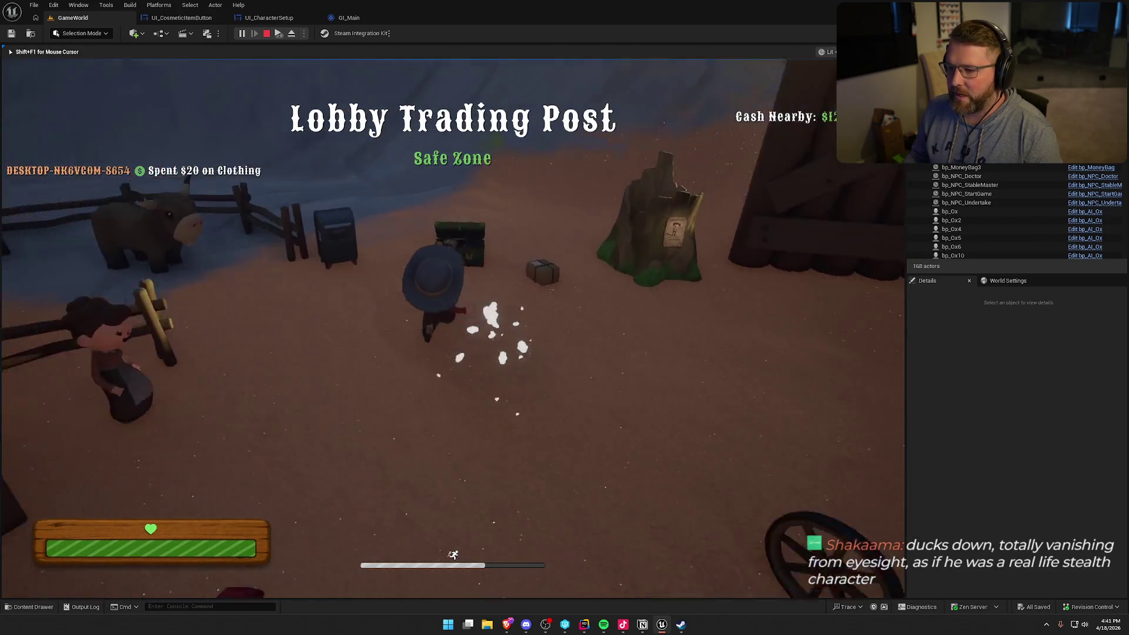
Open the customizer, strip the green bandana and cowboy hat, and settle on the male body.
{"action": "key", "text": "e"}
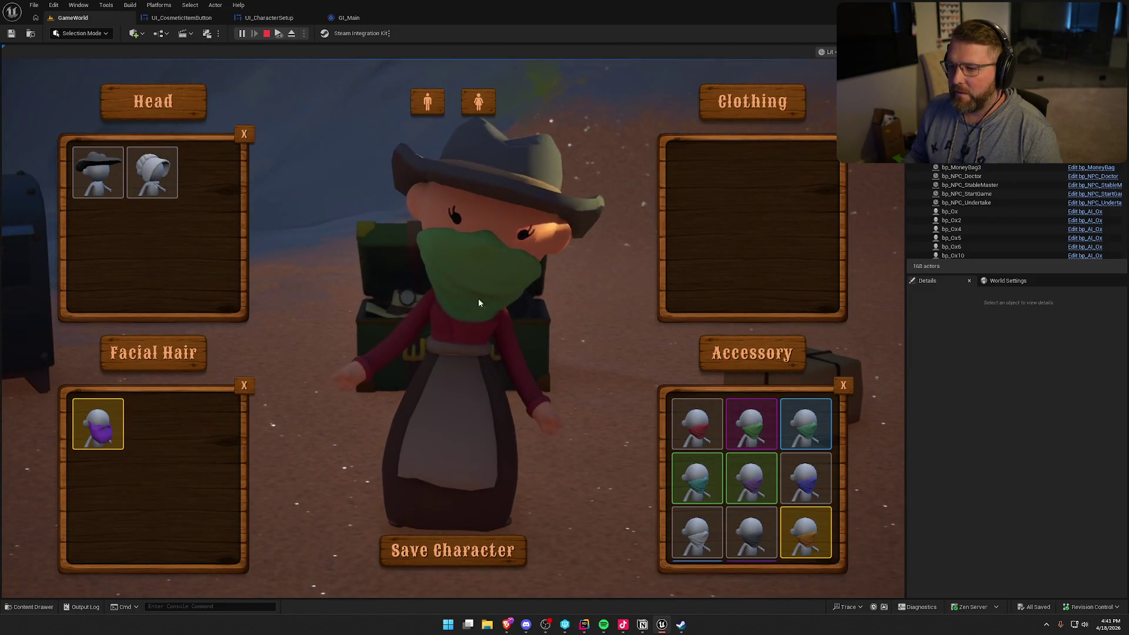
{"action": "left_click", "coordinate": [430, 105]}
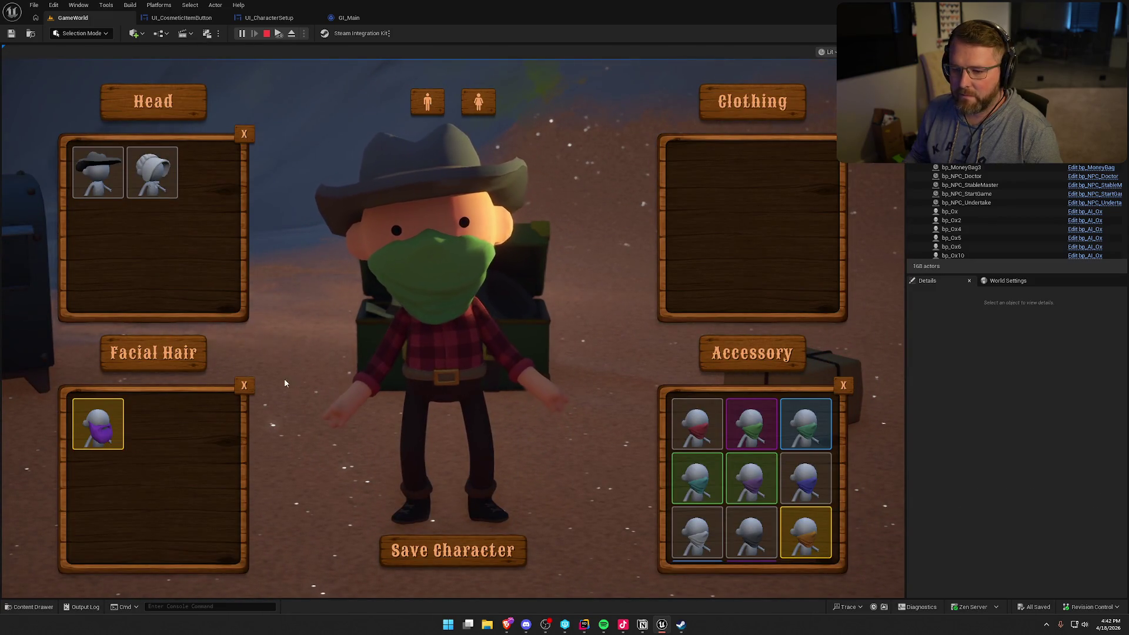
{"action": "left_click", "coordinate": [843, 387]}
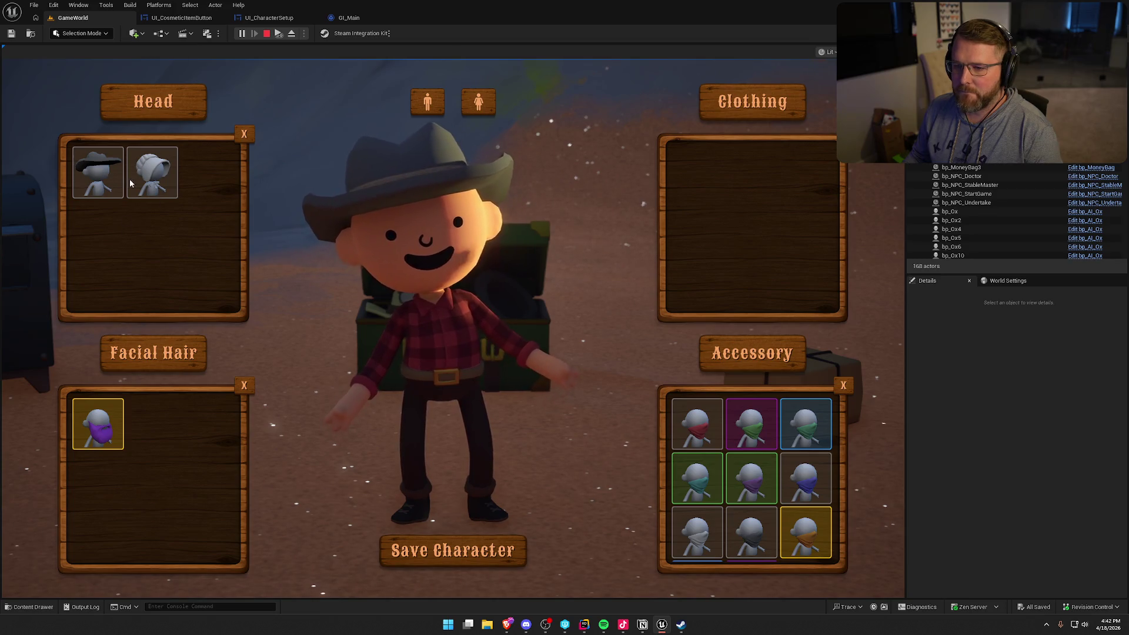
{"action": "left_click", "coordinate": [244, 134]}
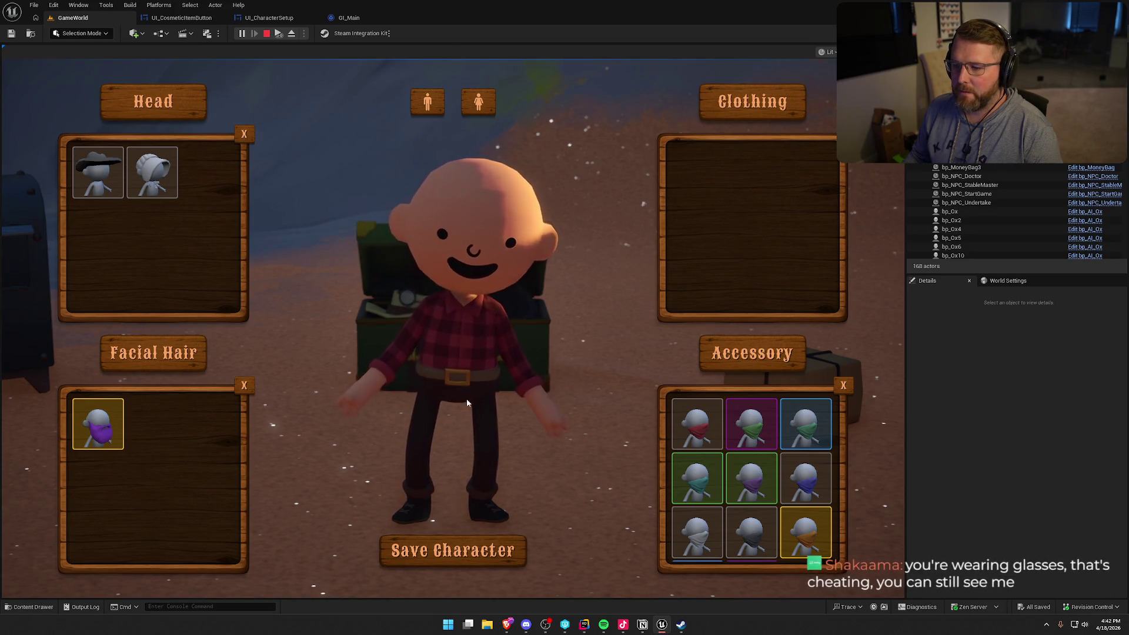
{"action": "left_click", "coordinate": [478, 102]}
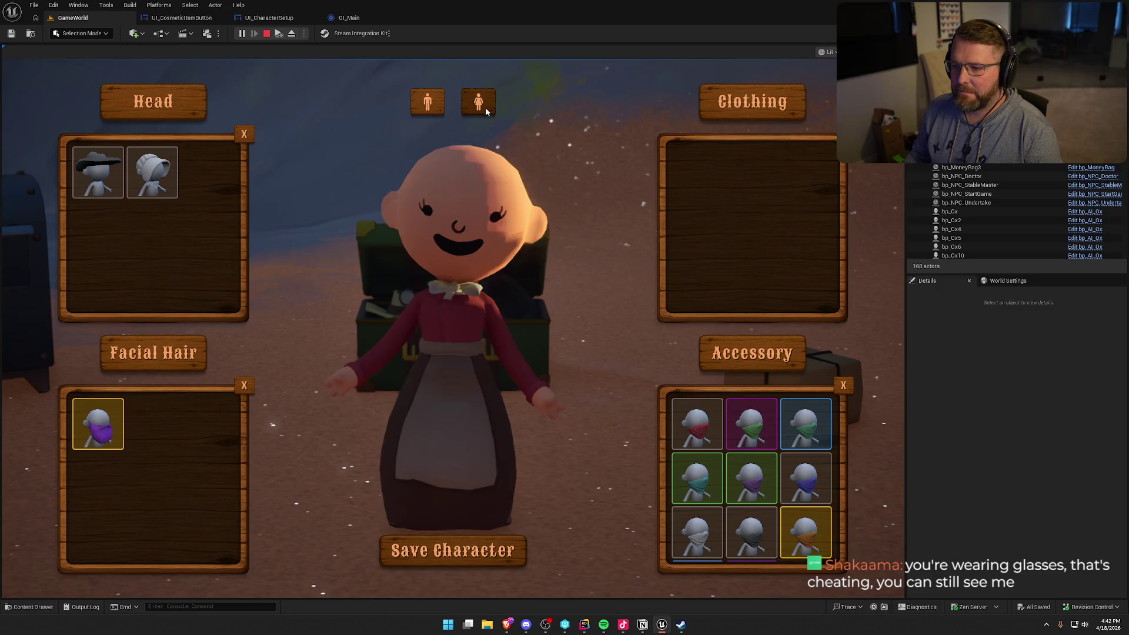
{"action": "left_click", "coordinate": [416, 102]}
{"action": "left_click", "coordinate": [477, 106]}
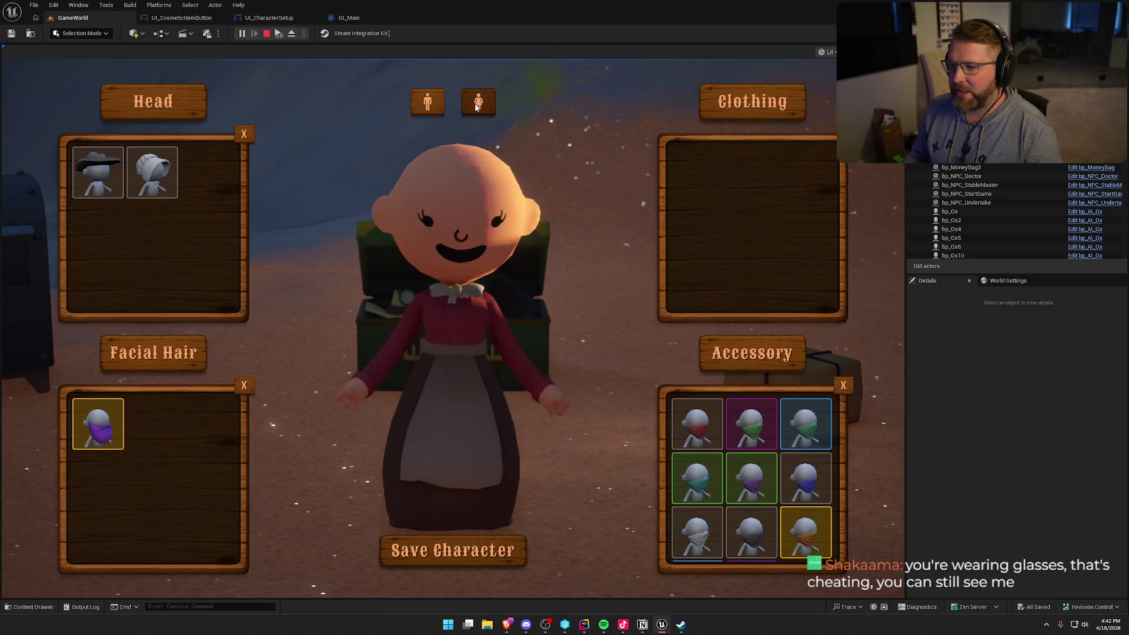
{"action": "left_click", "coordinate": [432, 103]}
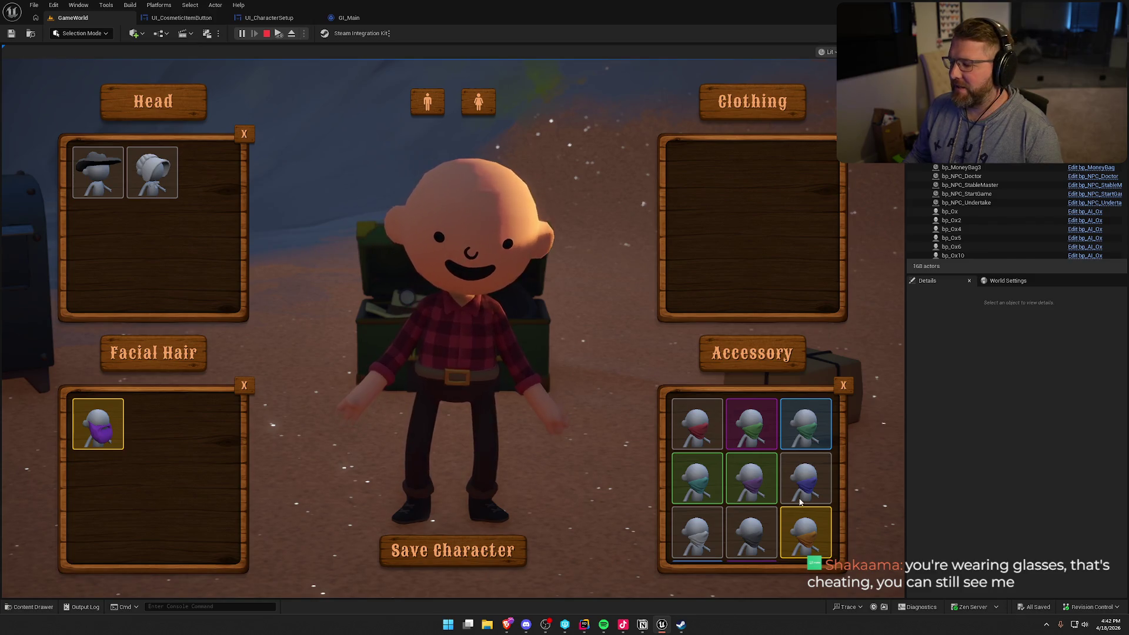
Equip green glasses, the grey cowboy hat and the purple beard, then resume playing.
{"action": "scroll", "coordinate": [800, 501], "scroll_direction": "down", "scroll_amount": 1}
{"action": "left_click", "coordinate": [772, 549]}
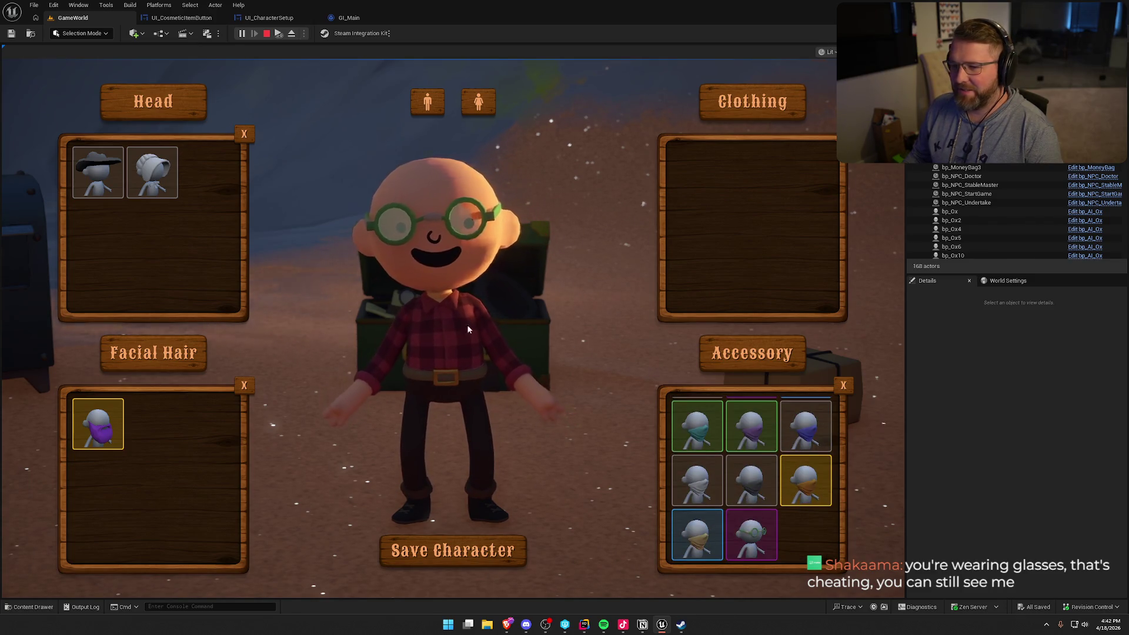
{"action": "left_click", "coordinate": [97, 172]}
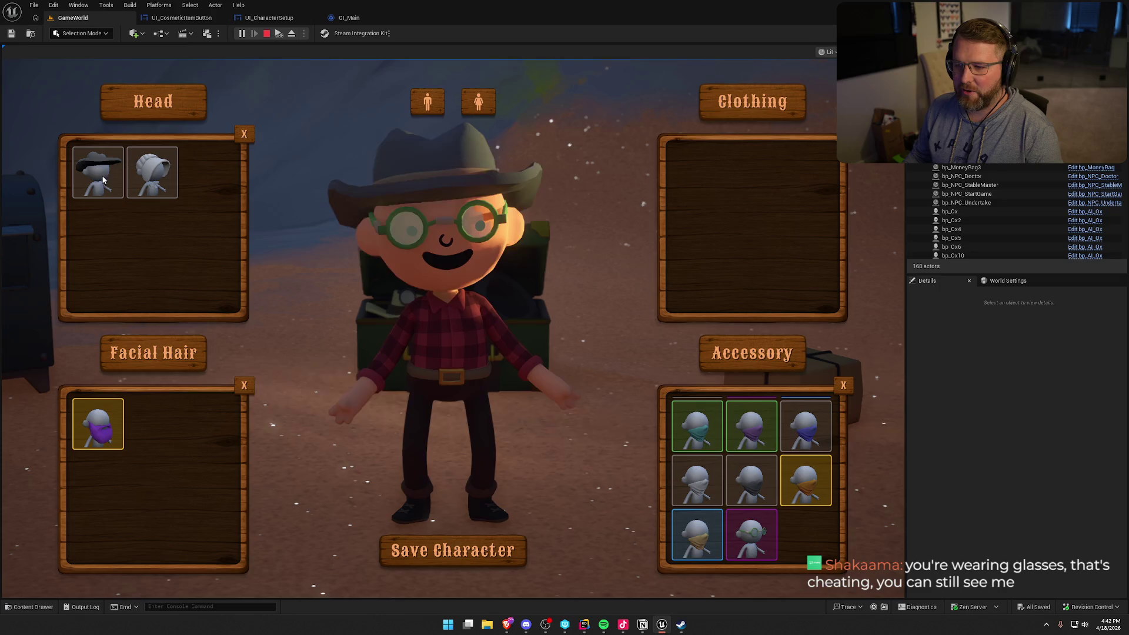
{"action": "left_click", "coordinate": [104, 432]}
{"action": "left_click", "coordinate": [466, 559]}
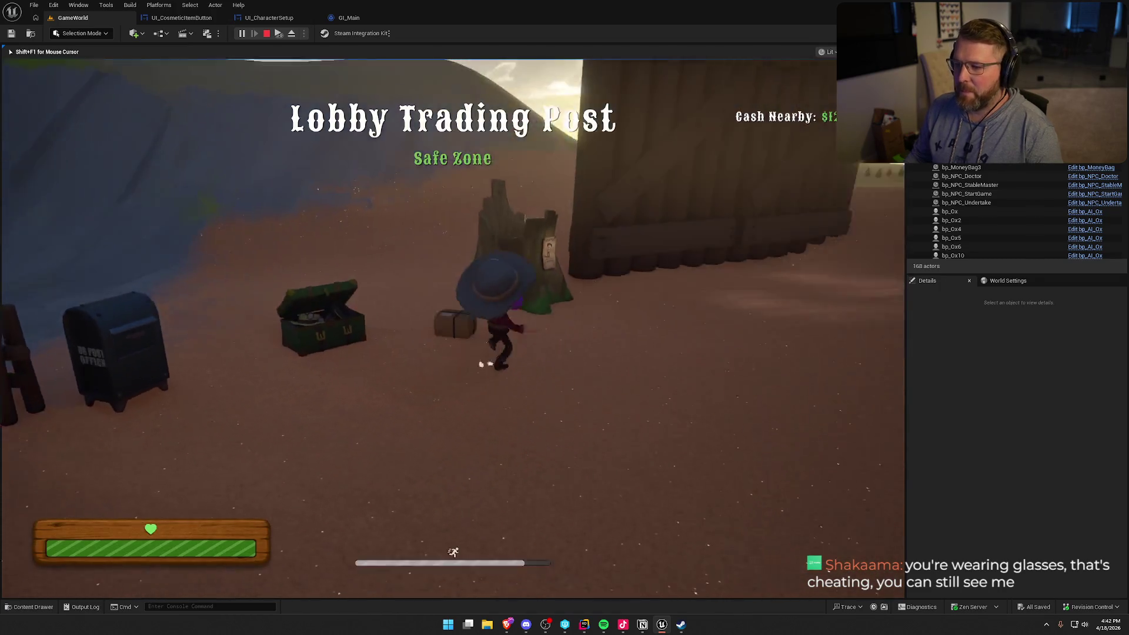
Walk to the gate and back, stop PIE, and relaunch as a Standalone Game.
{"action": "key", "text": "w"}
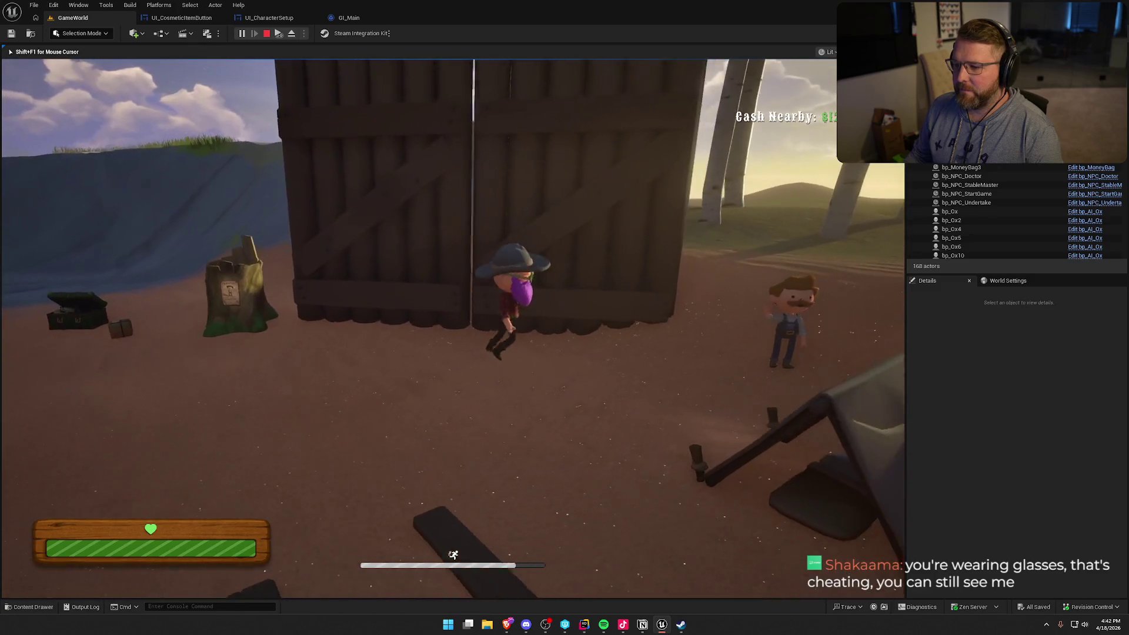
{"action": "key", "text": "w"}
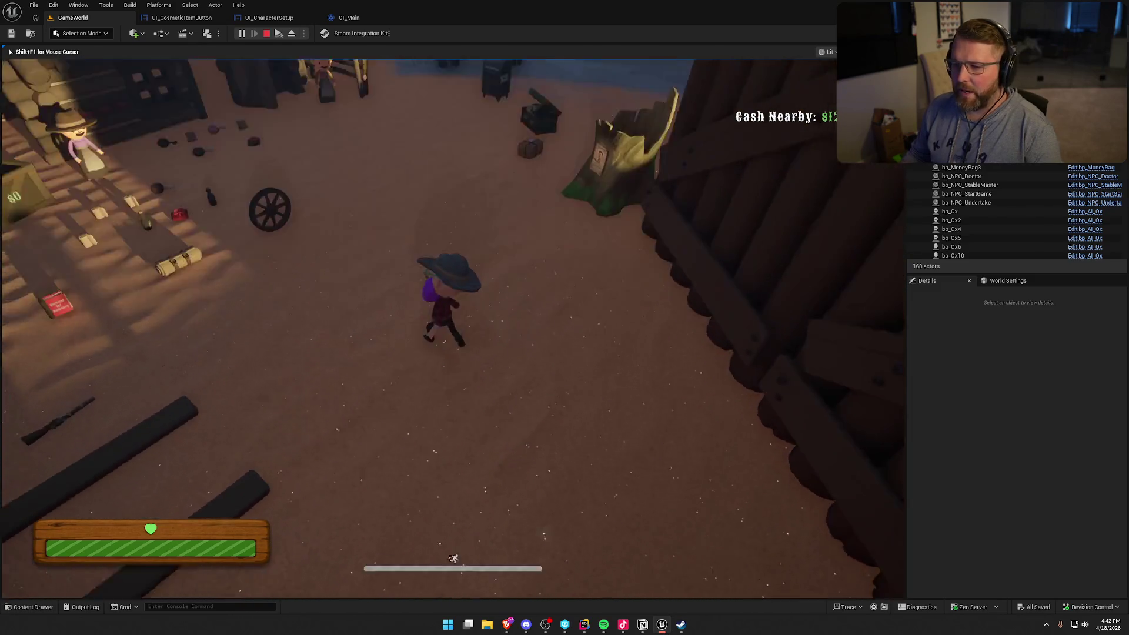
{"action": "key", "text": "Escape"}
{"action": "left_click", "coordinate": [294, 34]}
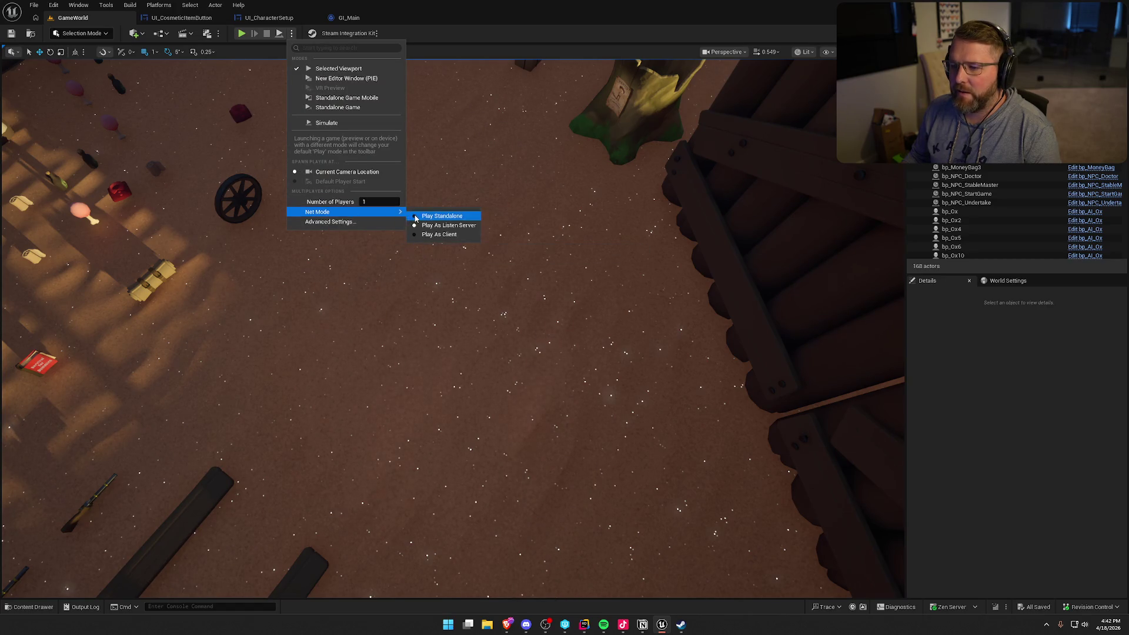
{"action": "left_click", "coordinate": [333, 107]}
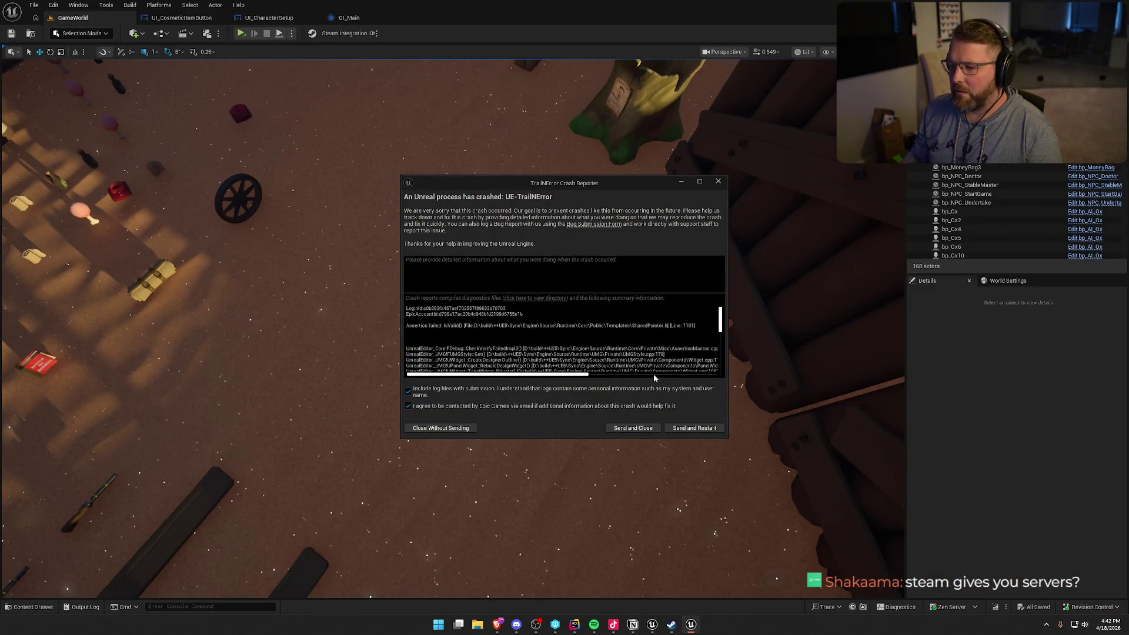
Move and enlarge the Crash Reporter, scroll through the call stack, then close it.
{"action": "left_click_drag", "start_coordinate": [537, 184], "coordinate": [479, 64]}
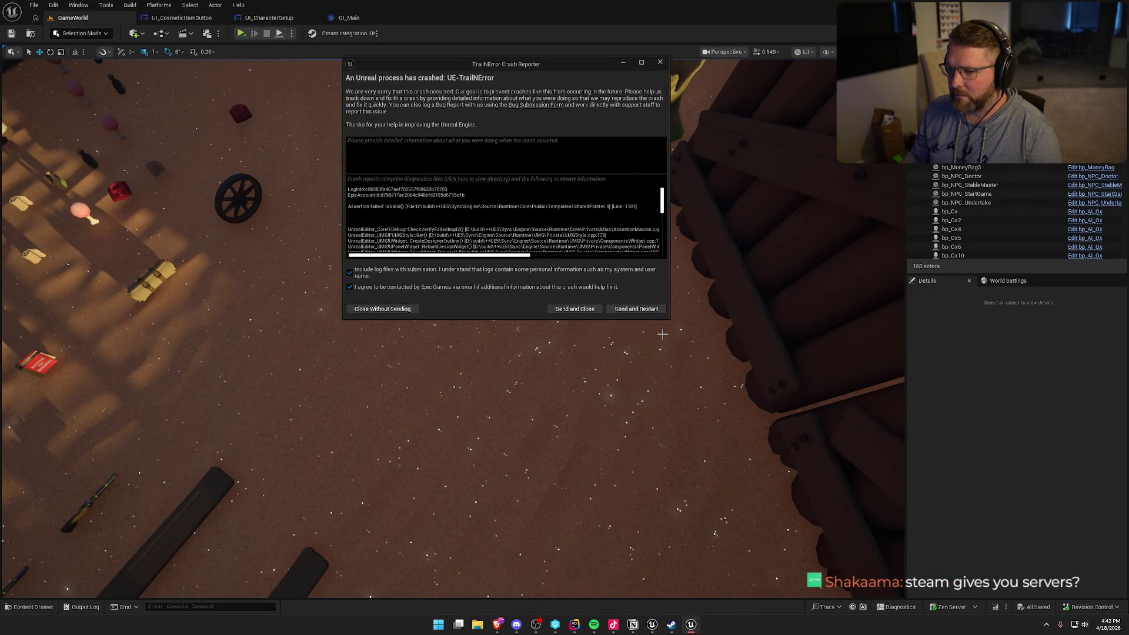
{"action": "mouse_move", "coordinate": [669, 319]}
{"action": "left_mouse_down"}
{"action": "mouse_move", "coordinate": [806, 448]}
{"action": "mouse_move", "coordinate": [870, 553]}
{"action": "left_mouse_up"}
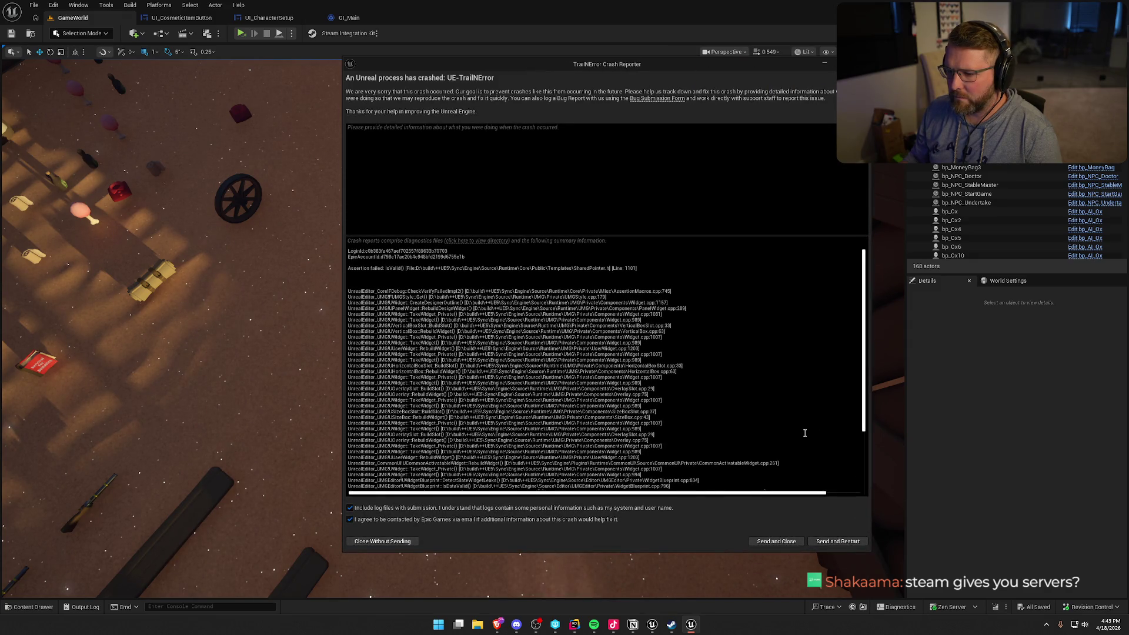
{"action": "scroll", "coordinate": [806, 433], "scroll_direction": "down", "scroll_amount": 5}
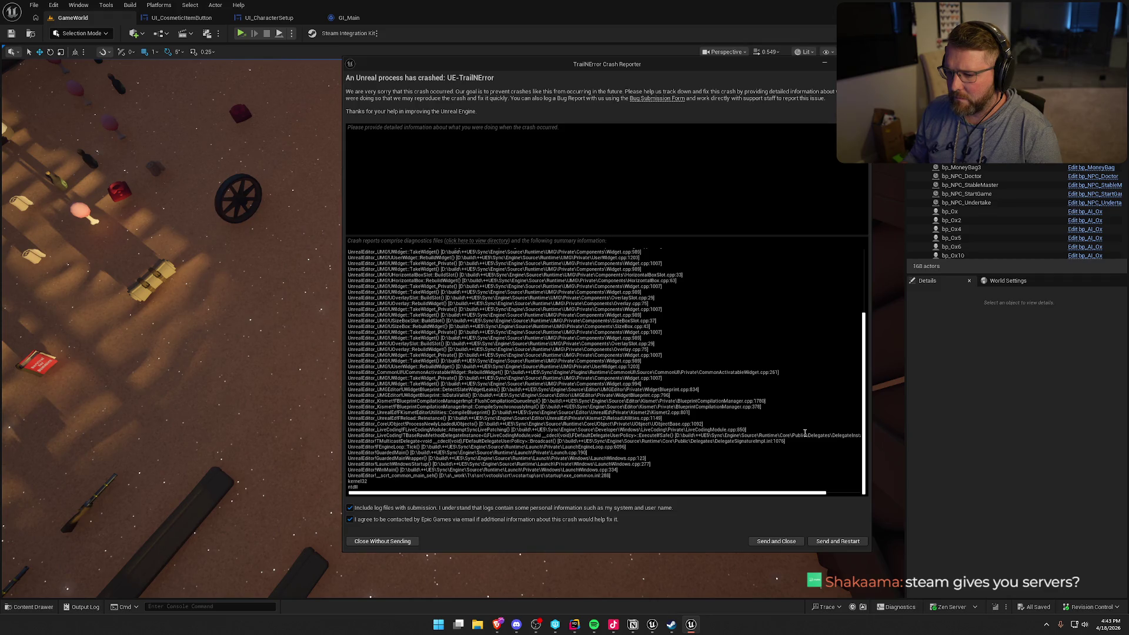
{"action": "scroll", "coordinate": [805, 433], "scroll_direction": "up", "scroll_amount": 5}
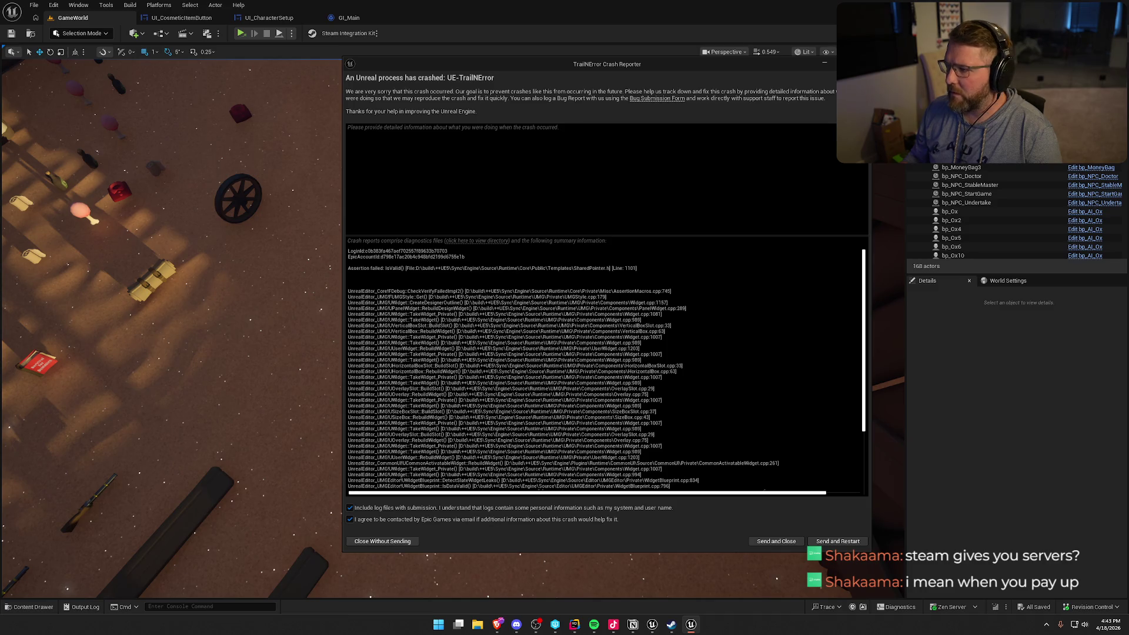
{"action": "key", "text": "alt+F4"}
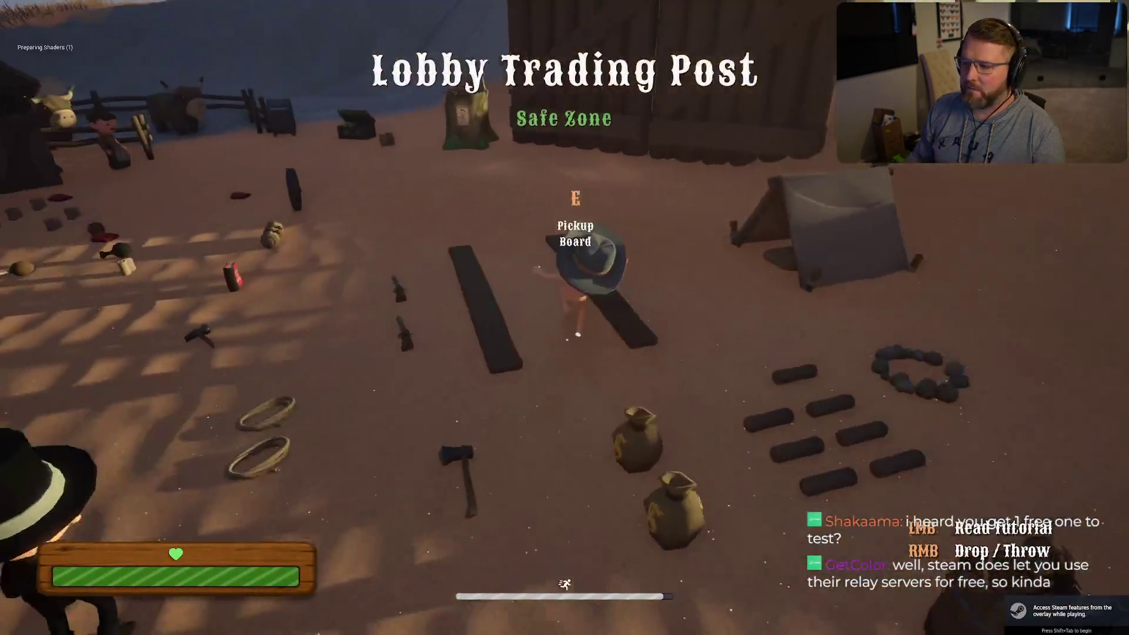
Run to the chest and open customization, checking the Steam inventory before returning to the game.
{"action": "key", "text": "shift+w"}
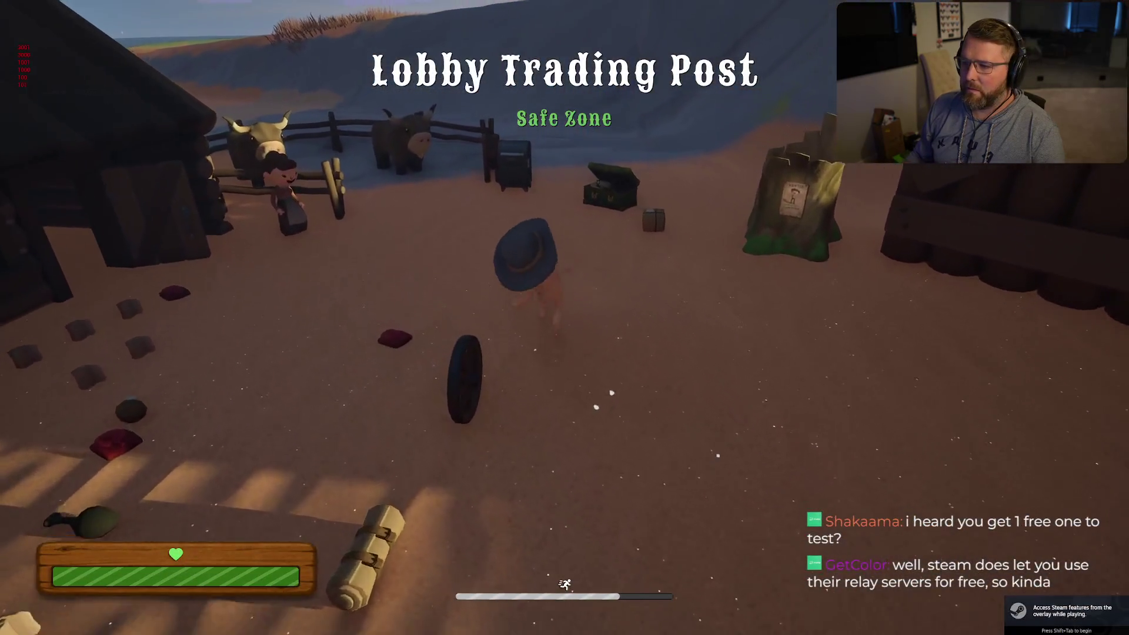
{"action": "key", "text": "e"}
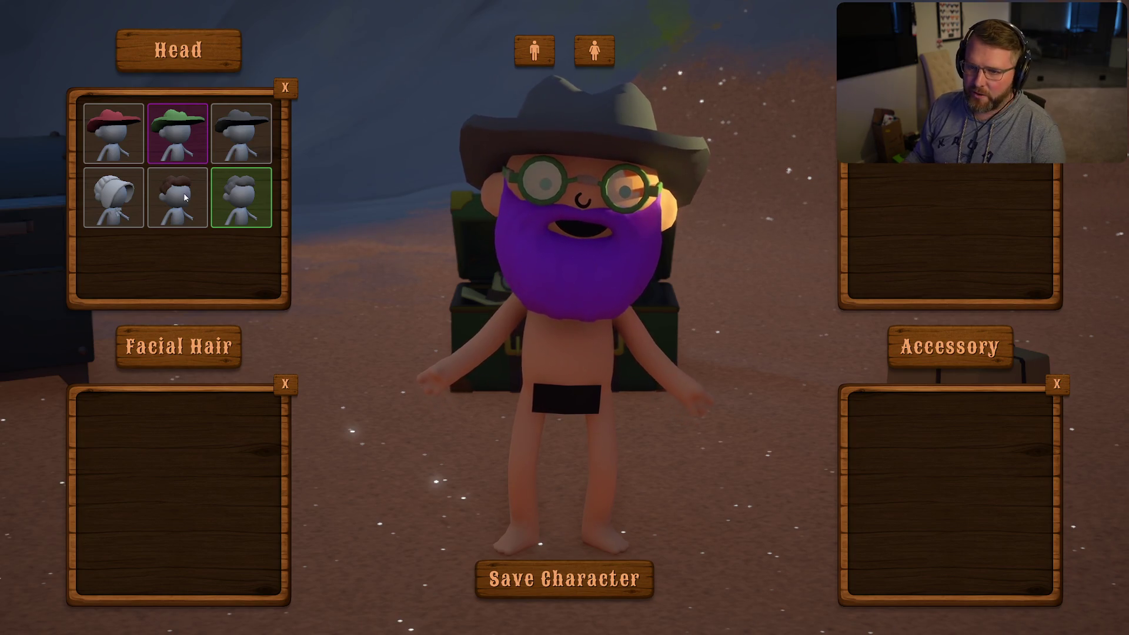
{"action": "key", "text": "Escape"}
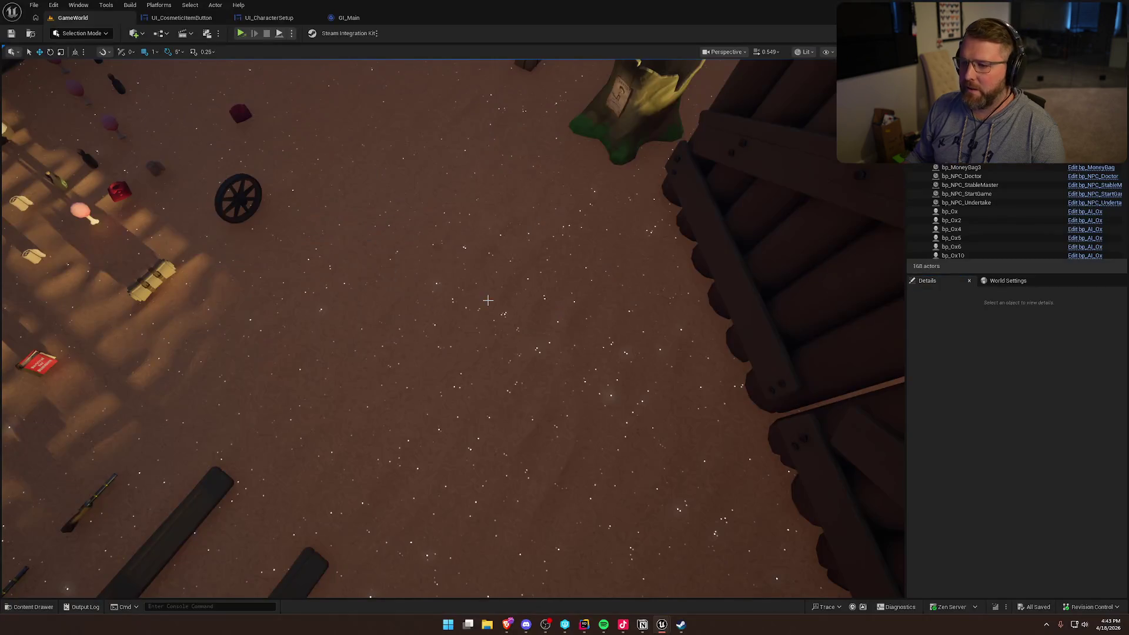
{"action": "key", "text": "alt+Tab"}
{"action": "key", "text": "alt+Tab"}
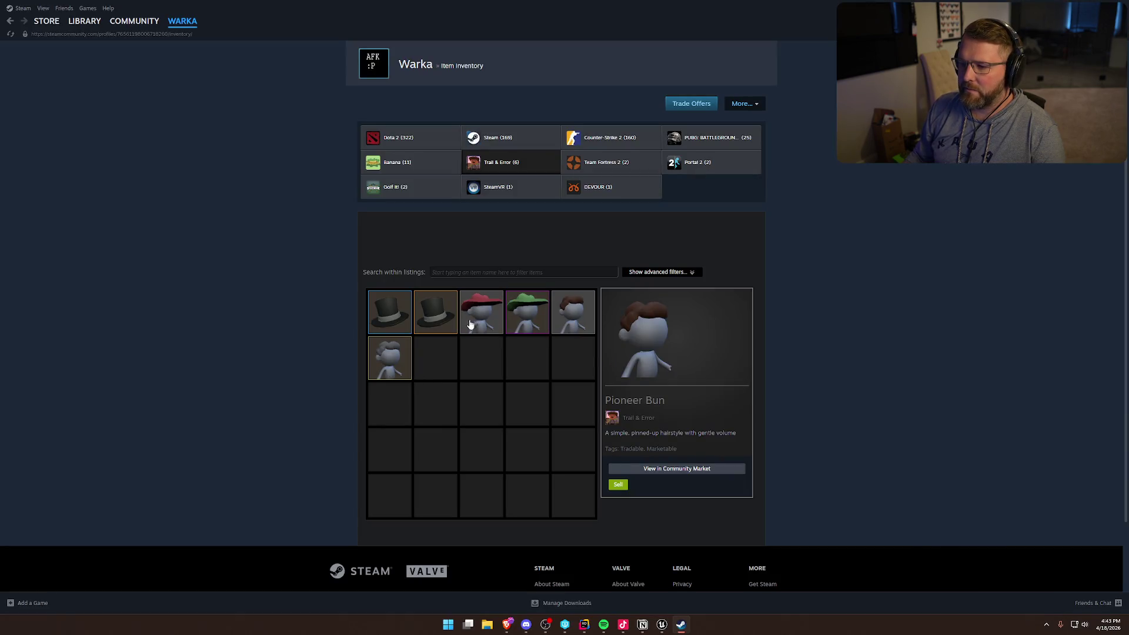
{"action": "key", "text": "alt+Tab"}
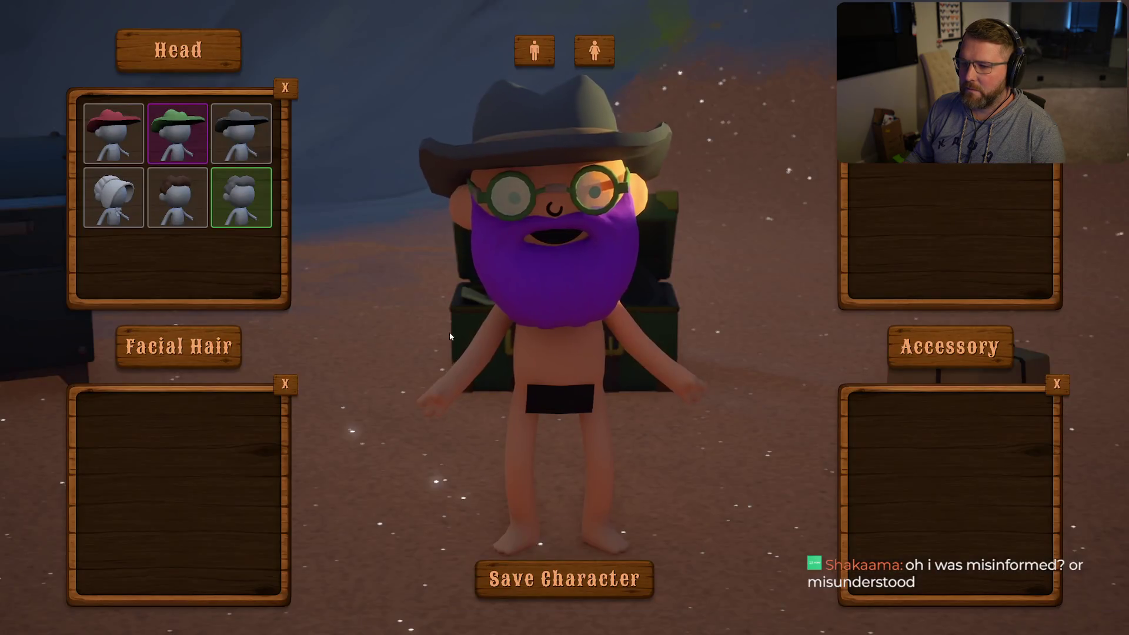
Try a hairstyle, the grey hair and red and green cowboy hats, then save with the red hat.
{"action": "left_click", "coordinate": [260, 200]}
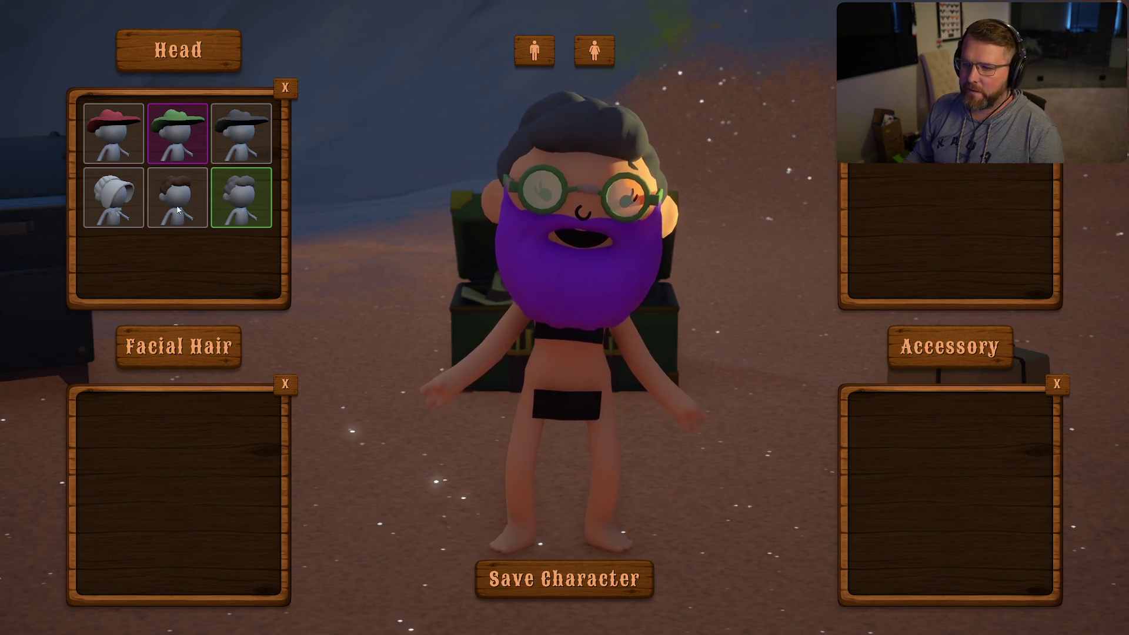
{"action": "left_click", "coordinate": [243, 216]}
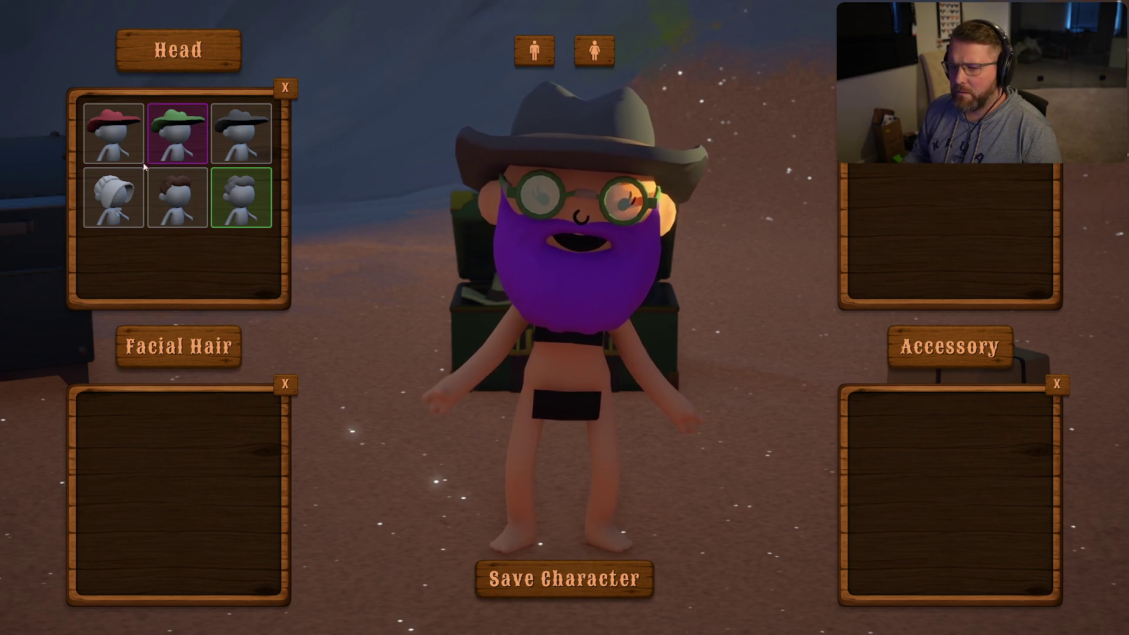
{"action": "left_click", "coordinate": [114, 133]}
{"action": "left_click", "coordinate": [177, 133]}
{"action": "left_click", "coordinate": [114, 134]}
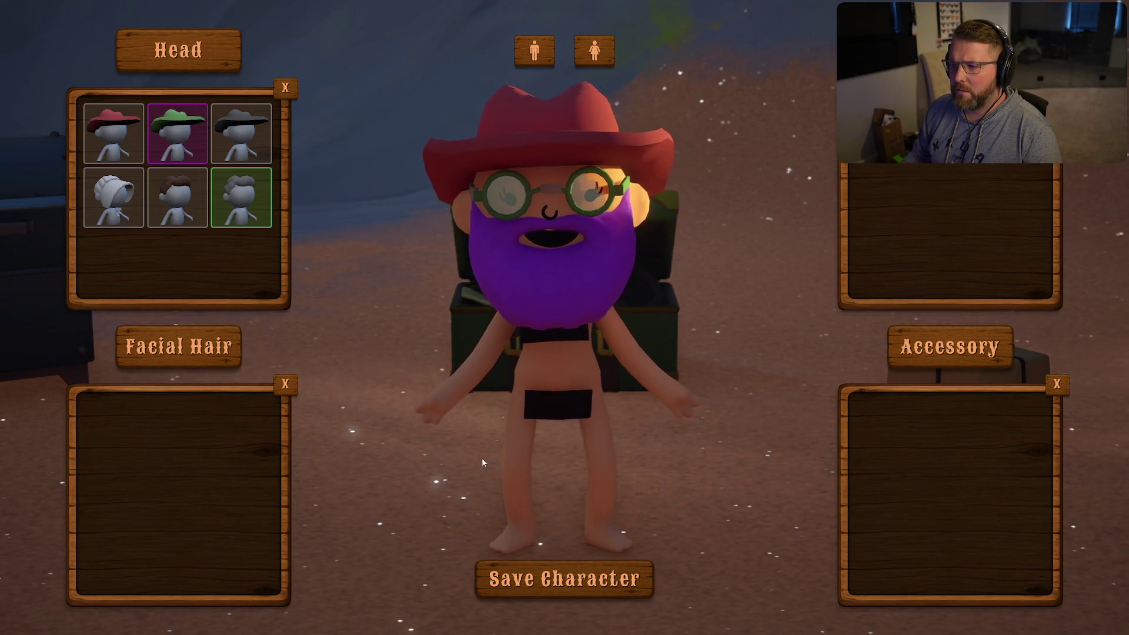
{"action": "left_click", "coordinate": [564, 579]}
Run around the trading post toward the wagon wheel, then exit the game from the pause menu.
{"action": "key", "text": "w"}
{"action": "key", "text": "a"}
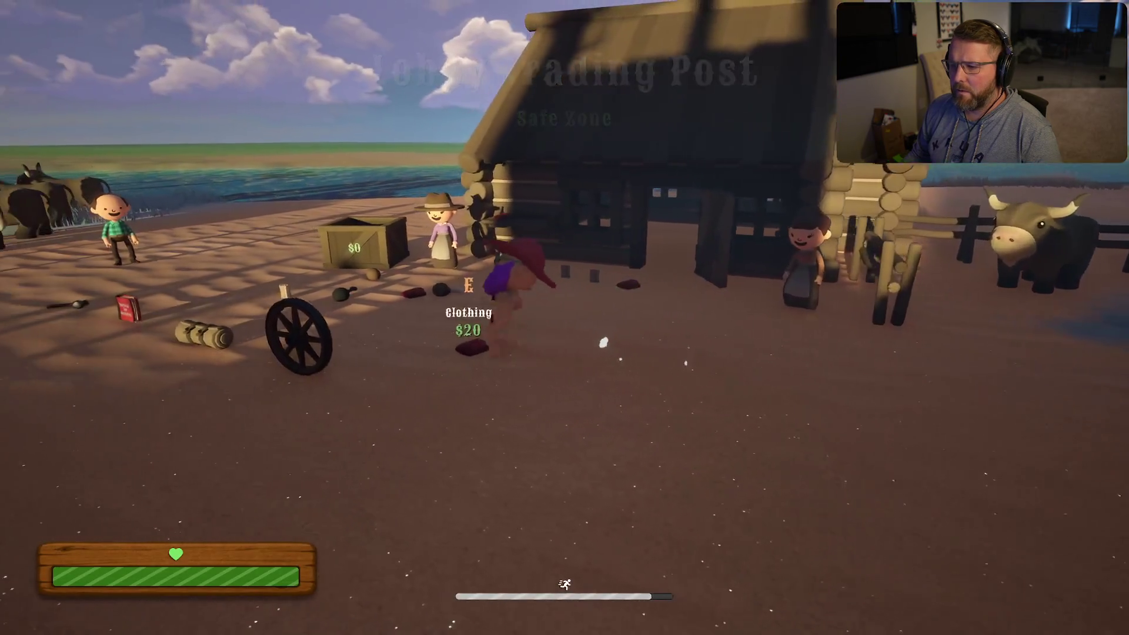
{"action": "key", "text": "d"}
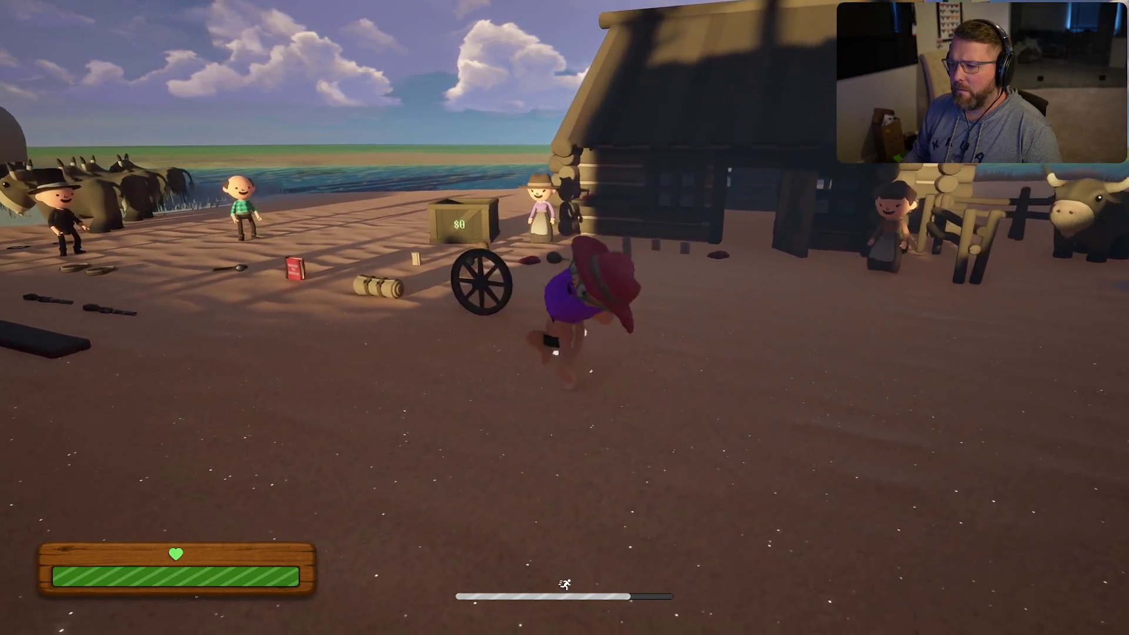
{"action": "key", "text": "Escape"}
{"action": "left_click", "coordinate": [556, 448]}
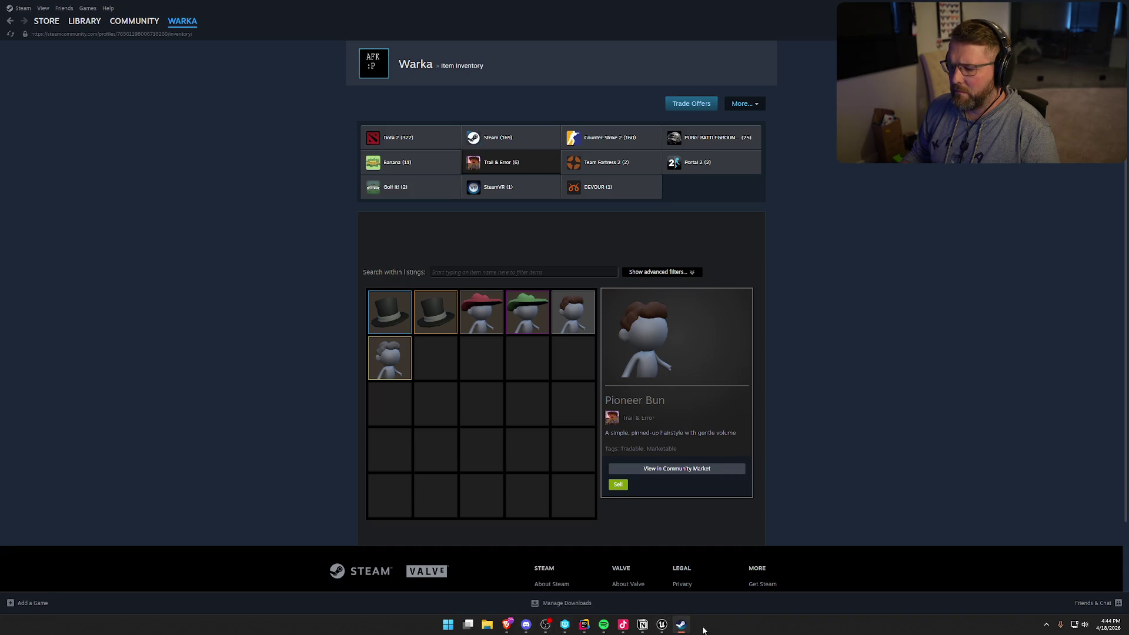
Switch back to the Unreal Editor and pan the GameWorld level view sideways.
{"action": "left_click", "coordinate": [663, 625]}
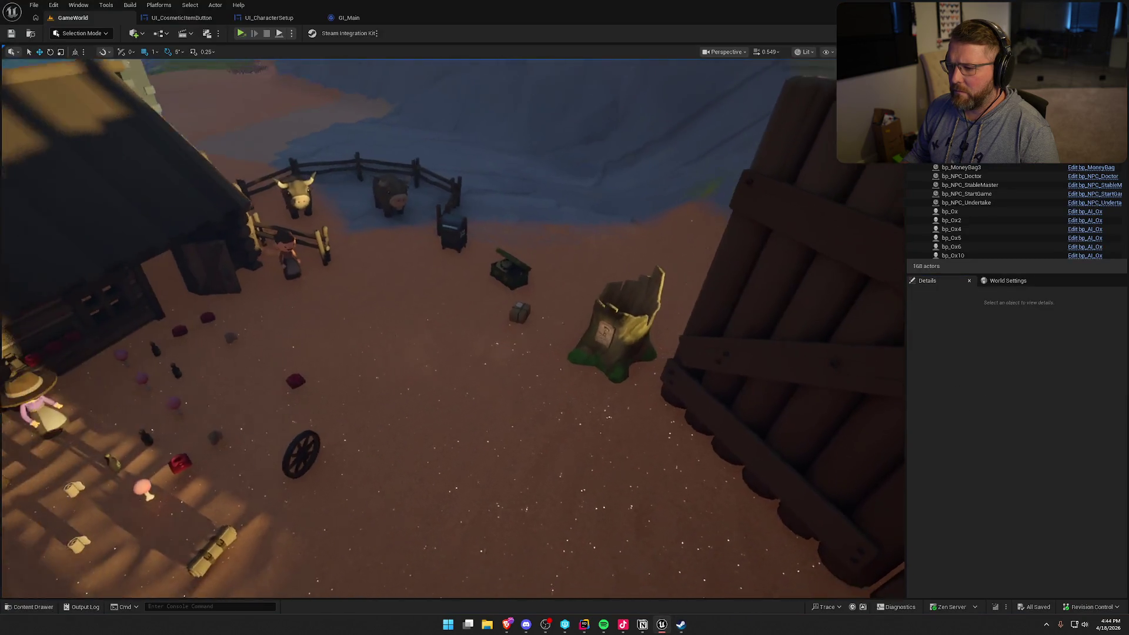
{"action": "key", "text": "d"}
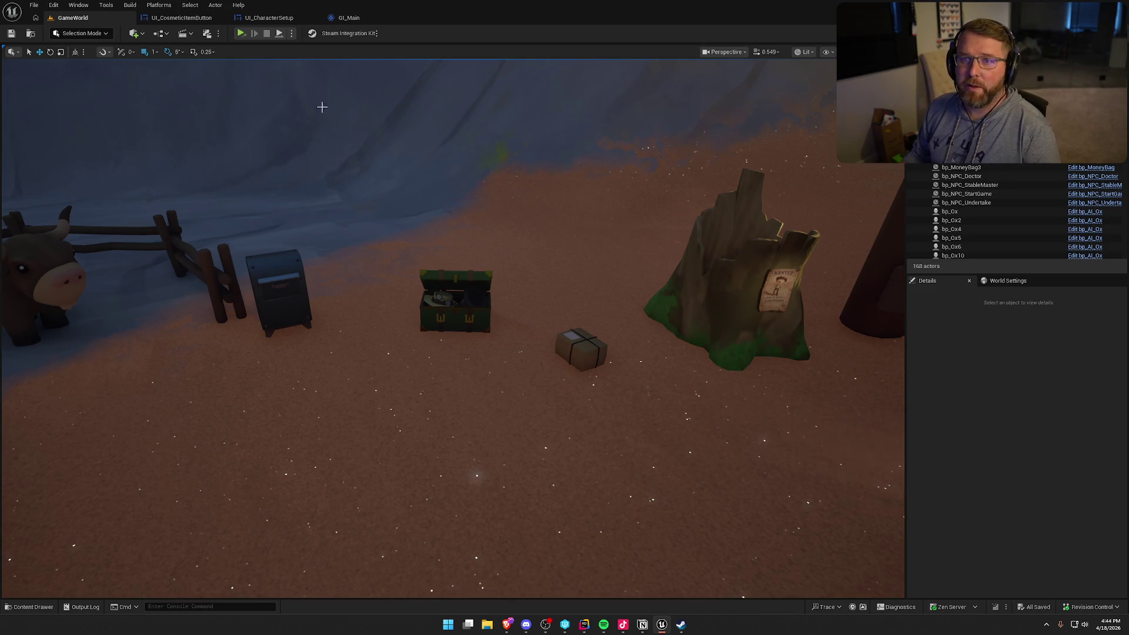
Start PIE, walk to the shop, and buy and equip the $20 red clothing.
{"action": "left_click", "coordinate": [344, 69]}
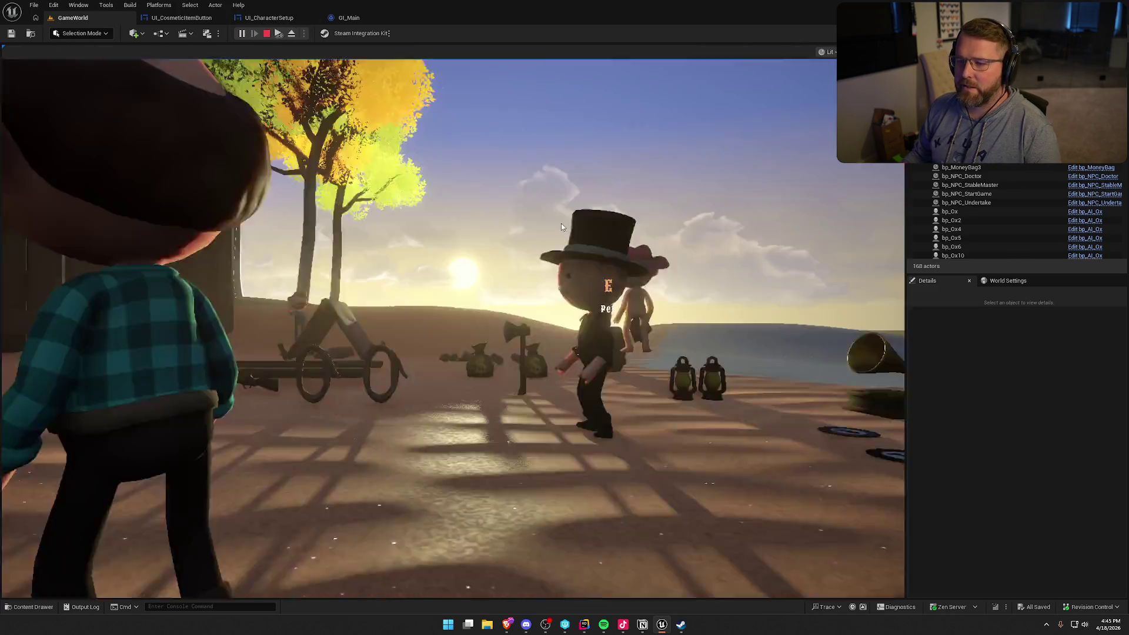
{"action": "key", "text": "w"}
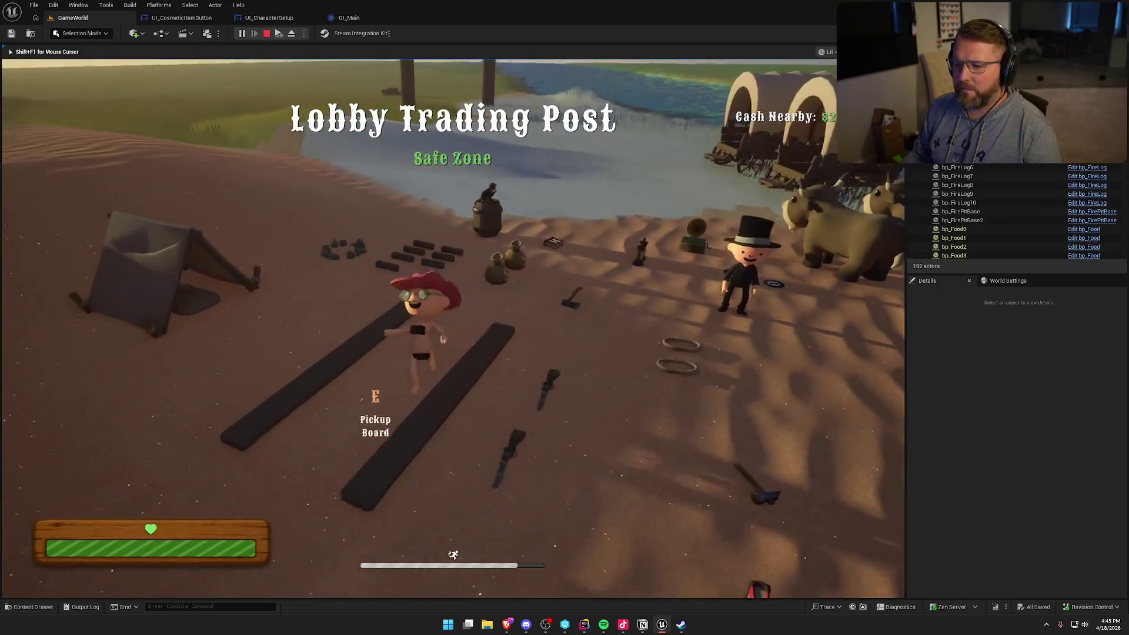
{"action": "key", "text": "w"}
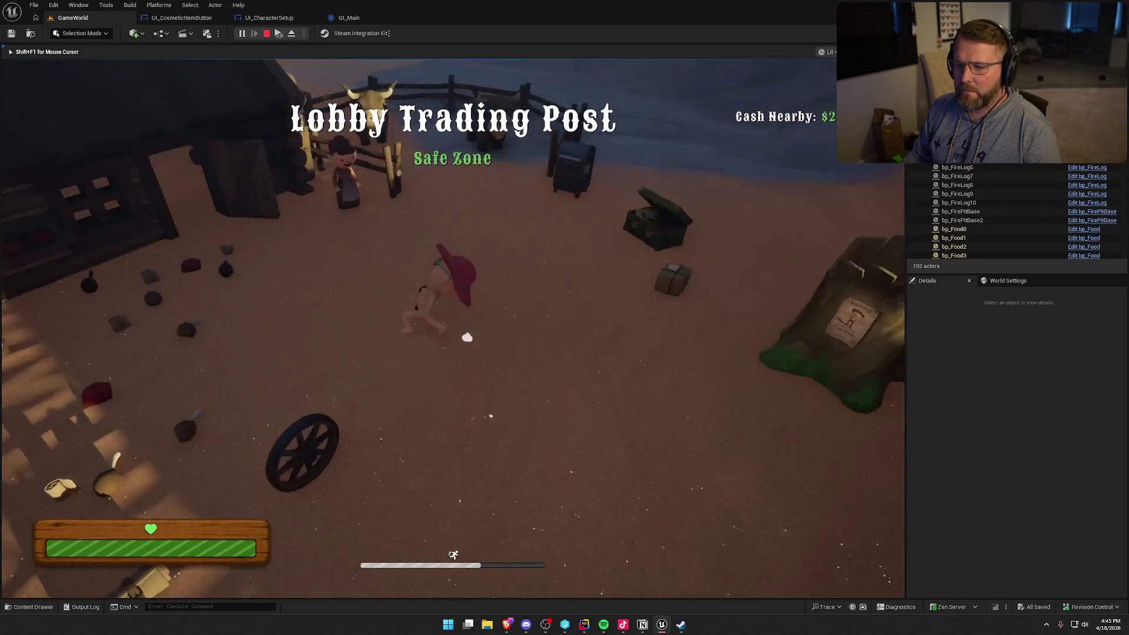
{"action": "key", "text": "e"}
{"action": "left_click", "coordinate": [453, 329]}
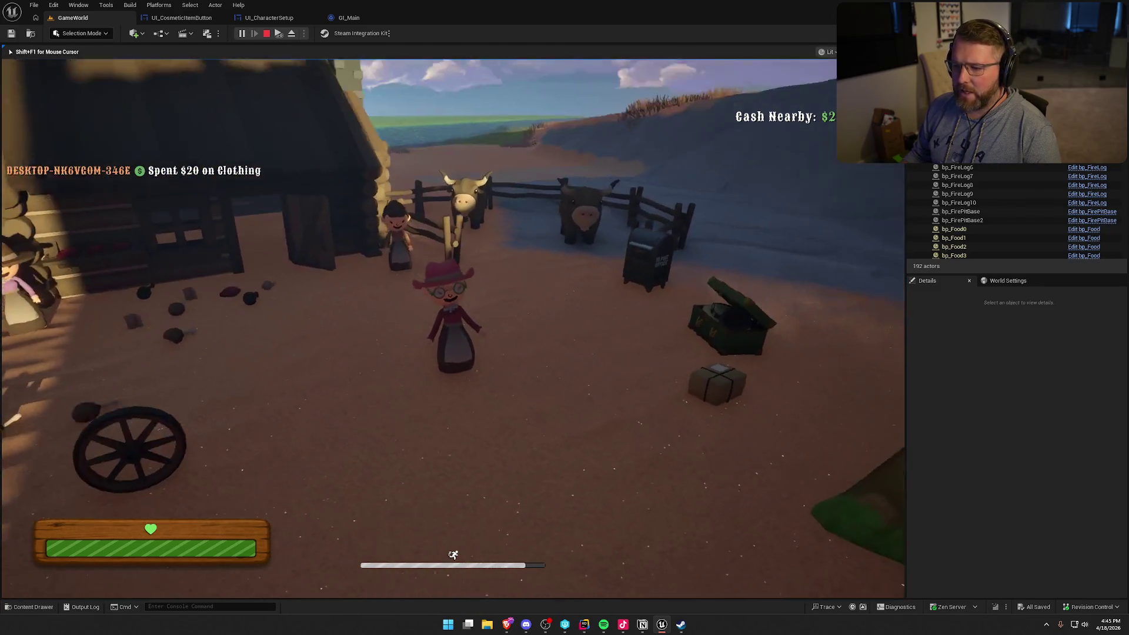
Run to the chest, open and close the customizer, head toward the cabin and back, then reopen it.
{"action": "key", "text": "w"}
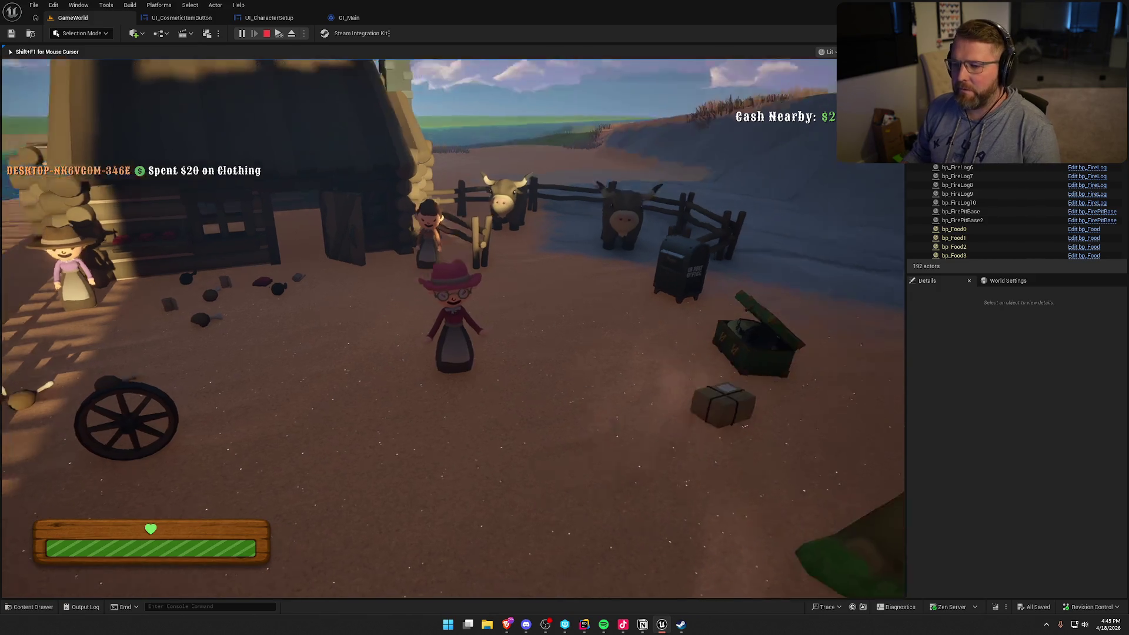
{"action": "key", "text": "shift+F1"}
{"action": "key", "text": "e"}
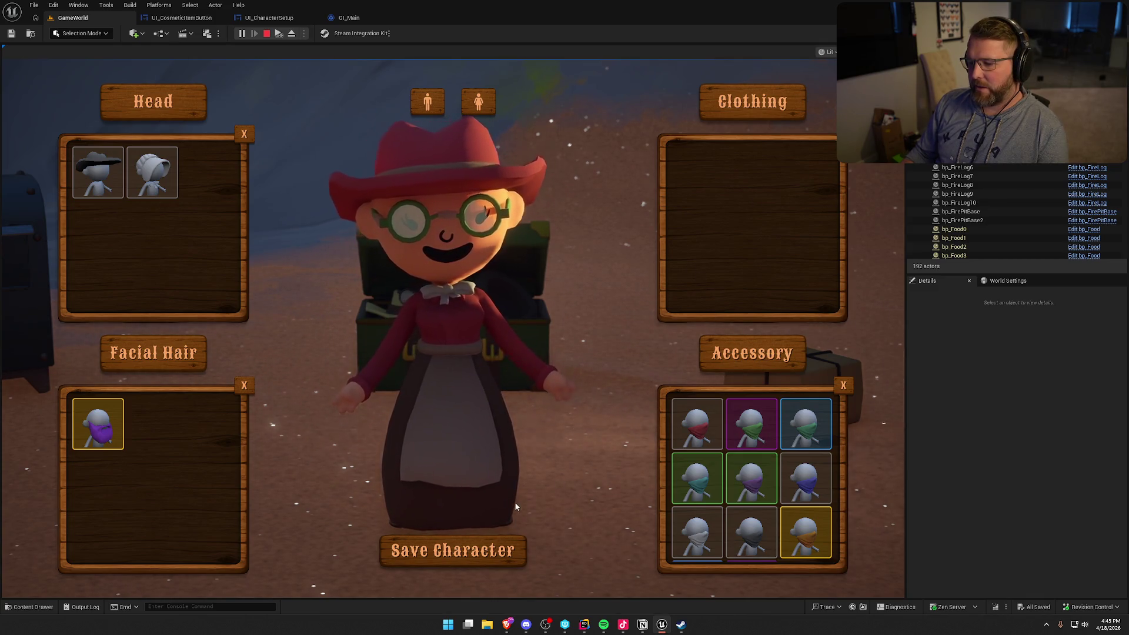
{"action": "left_click", "coordinate": [503, 548]}
{"action": "key", "text": "shift+w"}
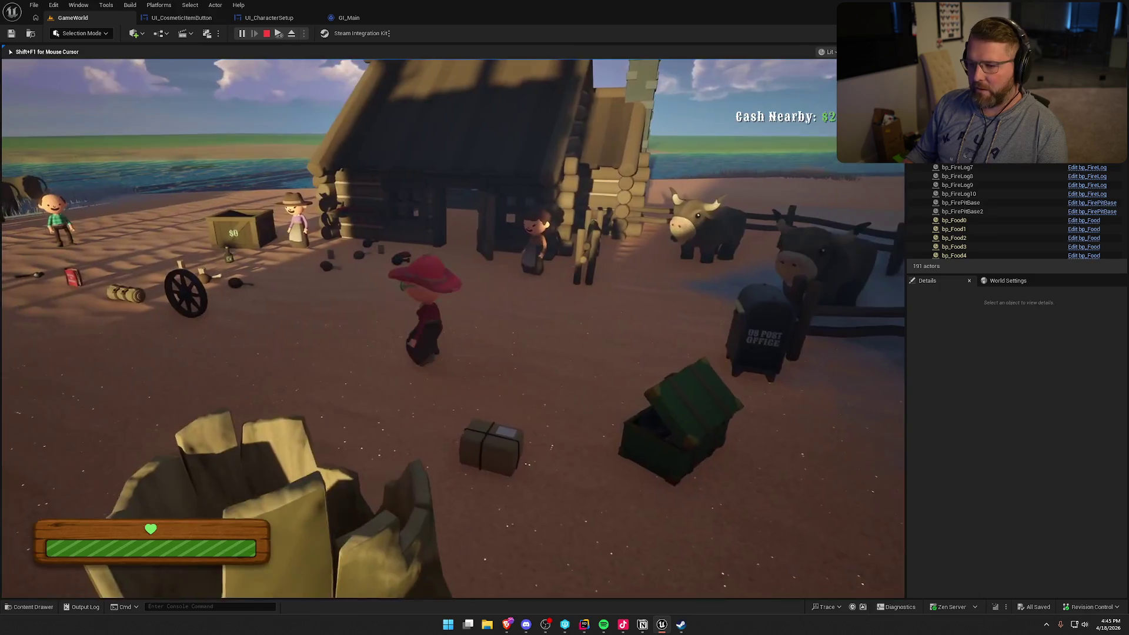
{"action": "key", "text": "w"}
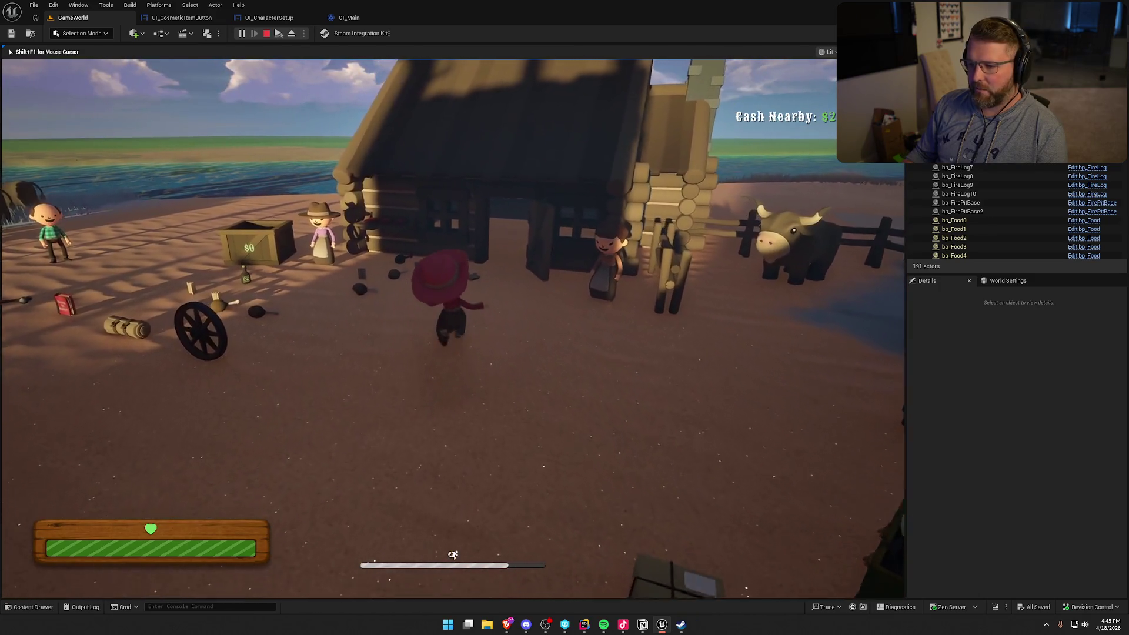
{"action": "key", "text": "w"}
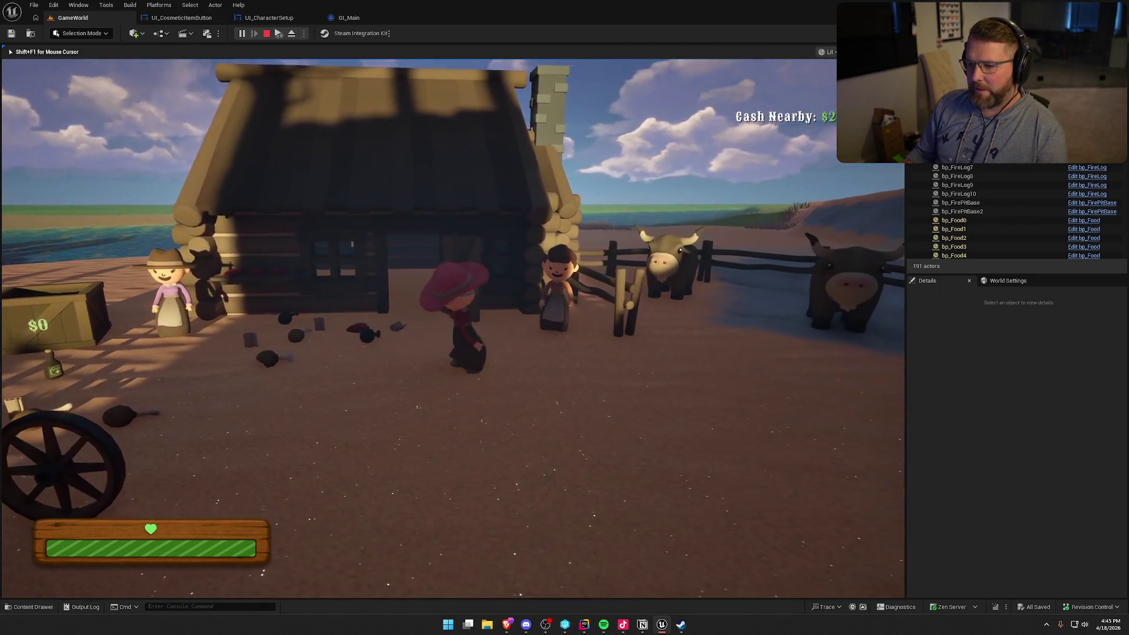
{"action": "key", "text": "e"}
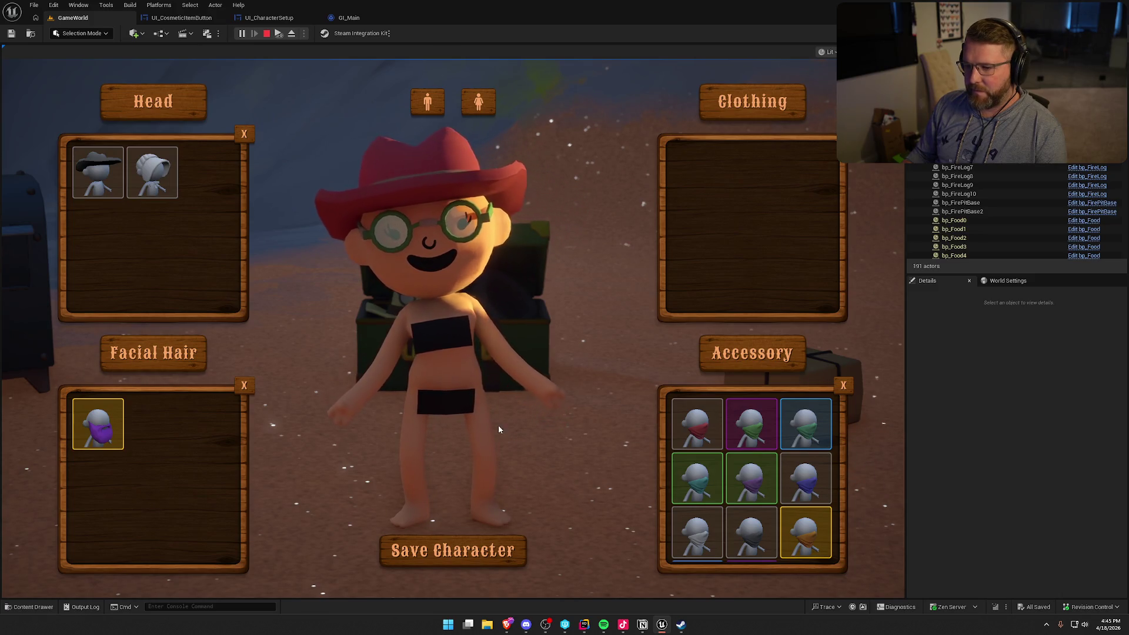
Put on the purple beard, remove the facial hair again, and close the customizer.
{"action": "left_click", "coordinate": [109, 432]}
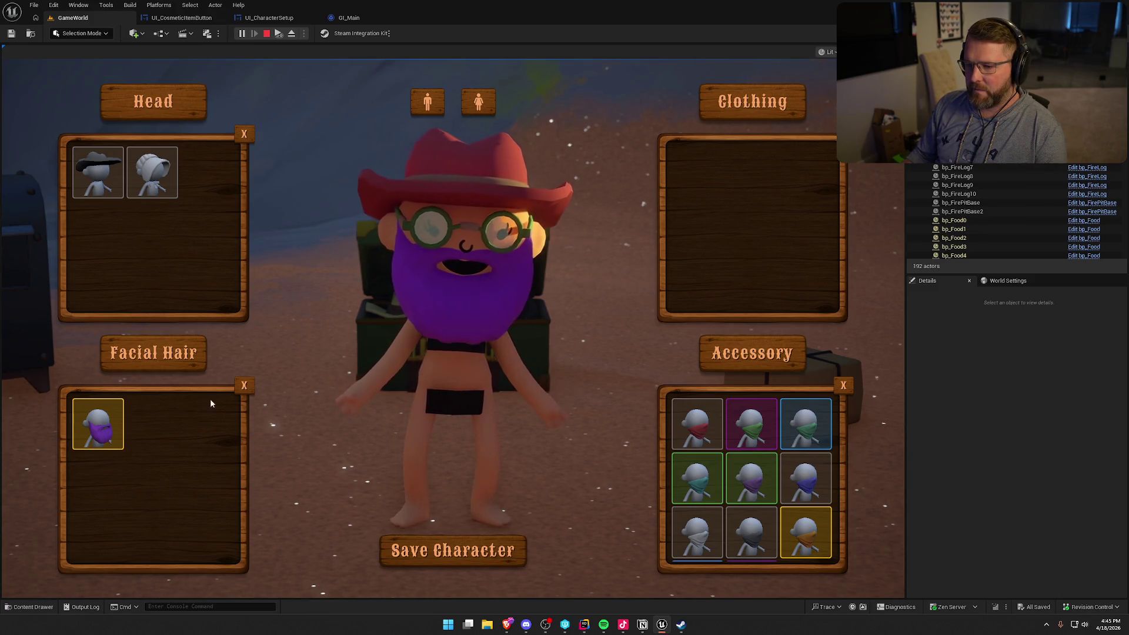
{"action": "left_click", "coordinate": [244, 387]}
{"action": "left_click", "coordinate": [498, 546]}
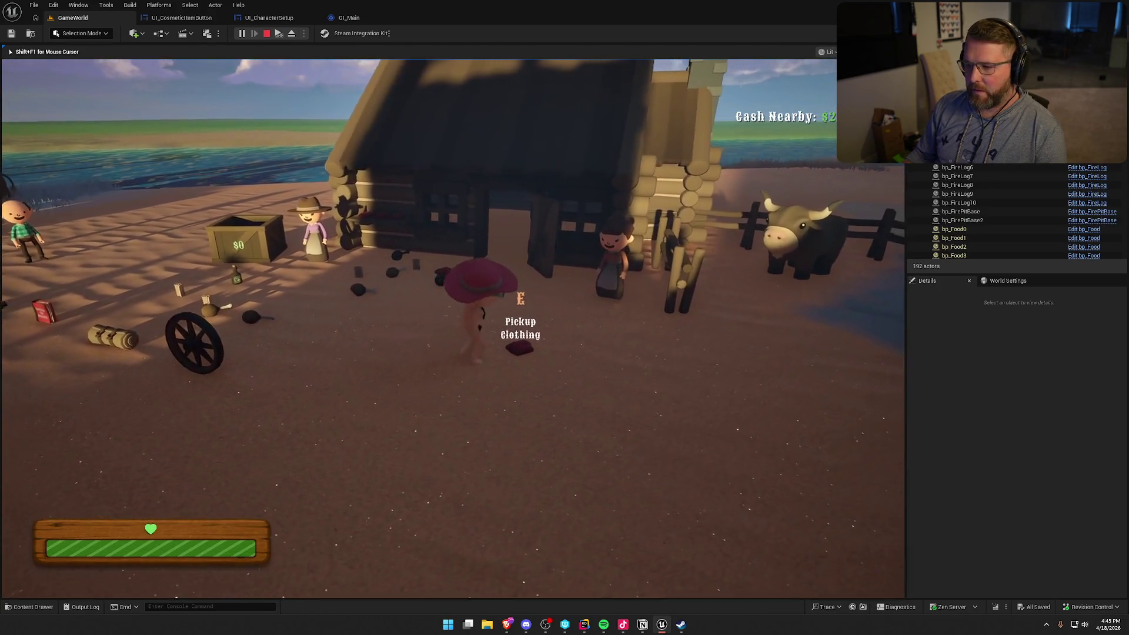
Pick up the purple item and money bag, swap it for the axe, and run uphill to the birches.
{"action": "key", "text": "e"}
{"action": "key", "text": "w"}
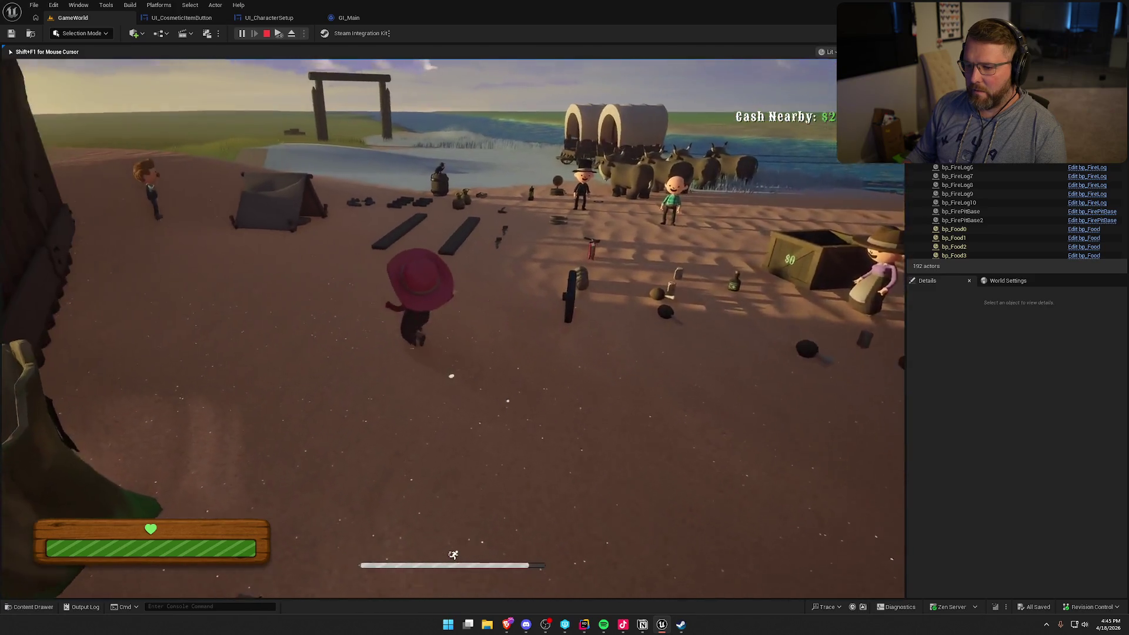
{"action": "key", "text": "w"}
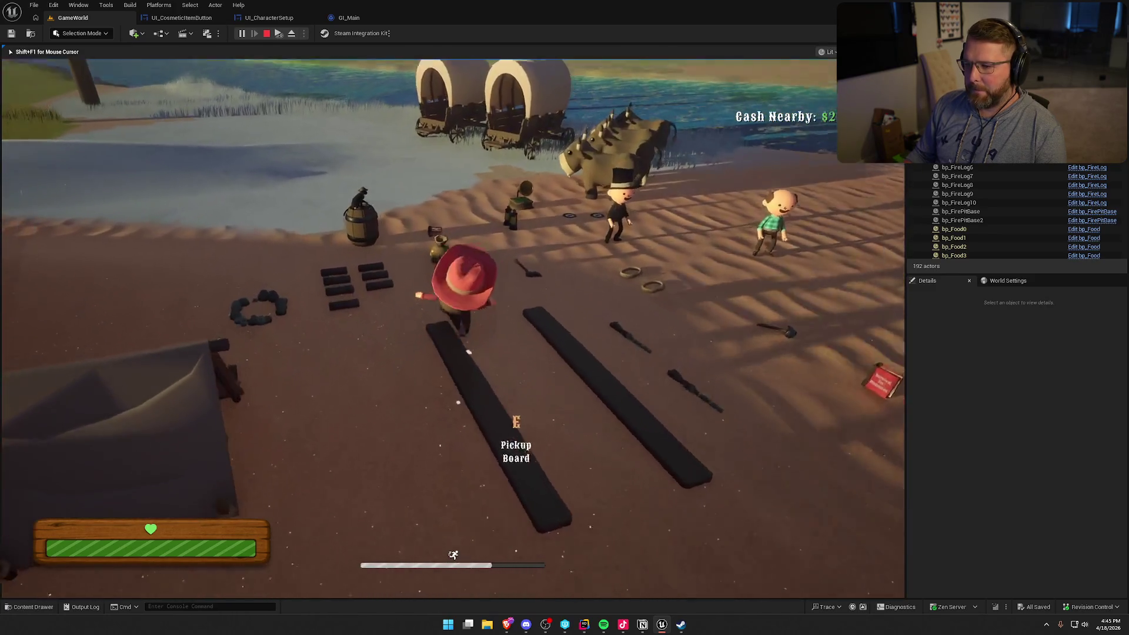
{"action": "key", "text": "e"}
{"action": "key", "text": "w"}
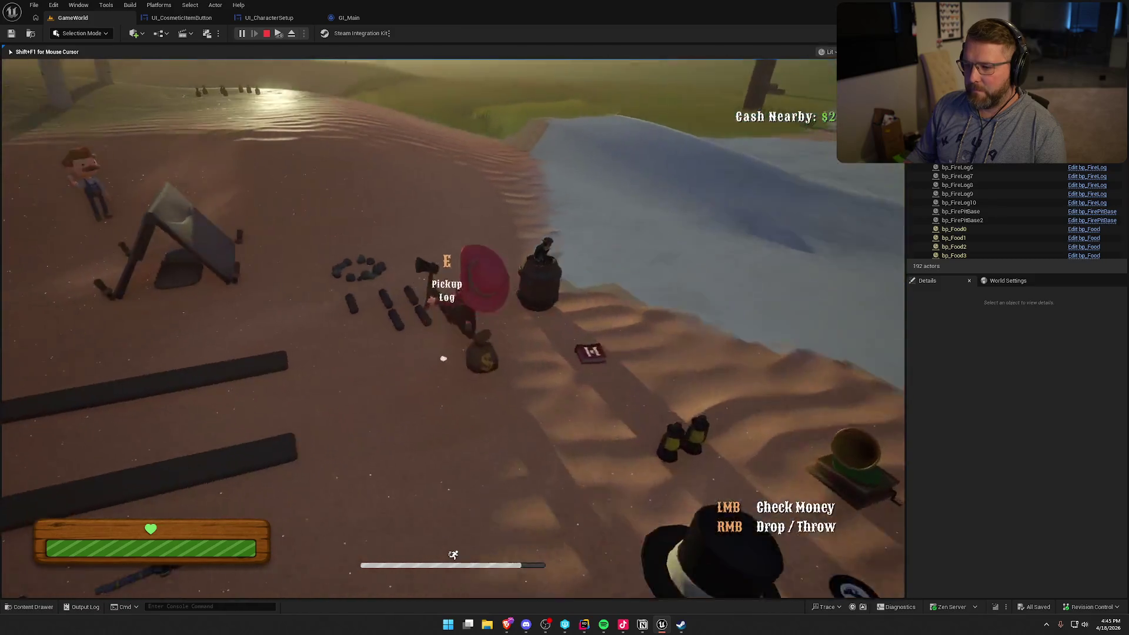
{"action": "key", "text": "e"}
{"action": "key", "text": "w"}
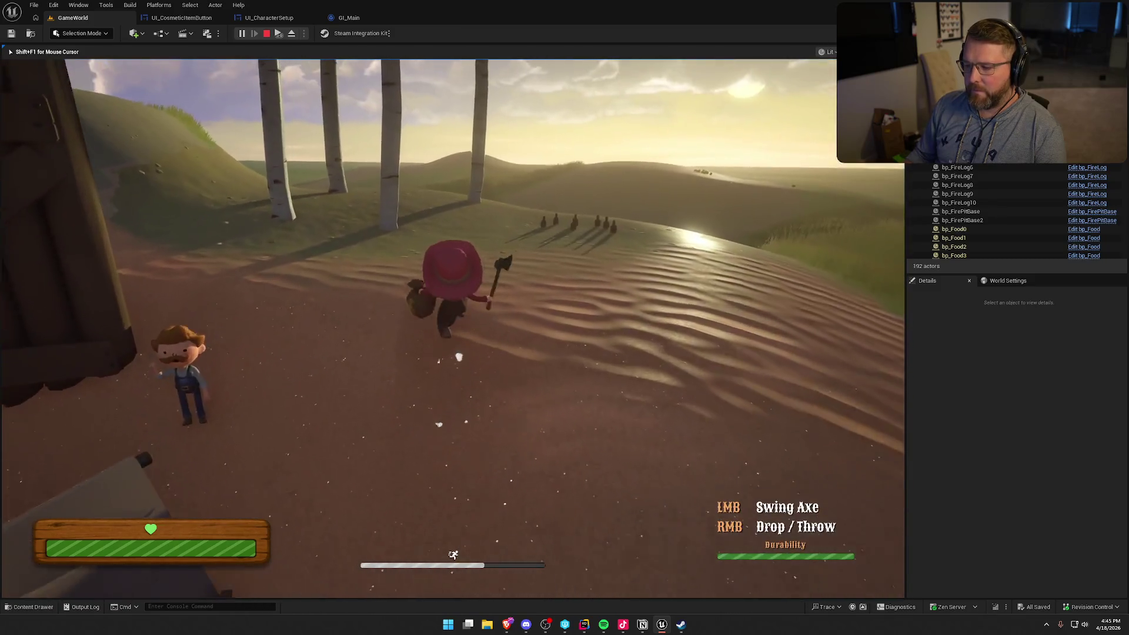
{"action": "key", "text": "w"}
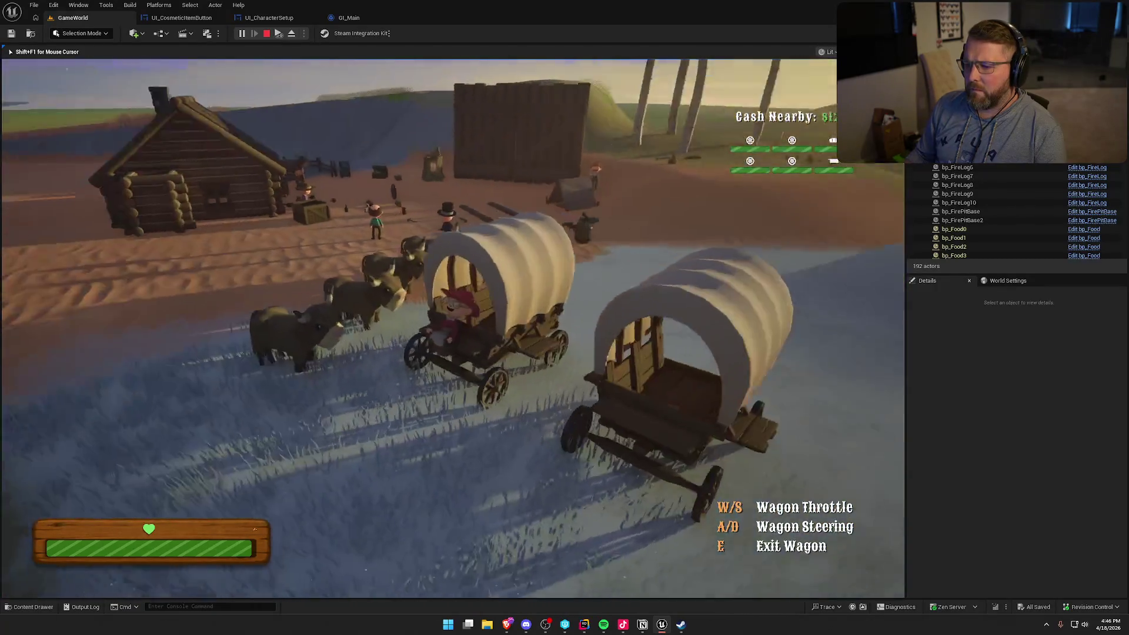
Climb out of the wagon, sit in a wagon seat, get up, and sprint across the plain.
{"action": "key", "text": "e"}
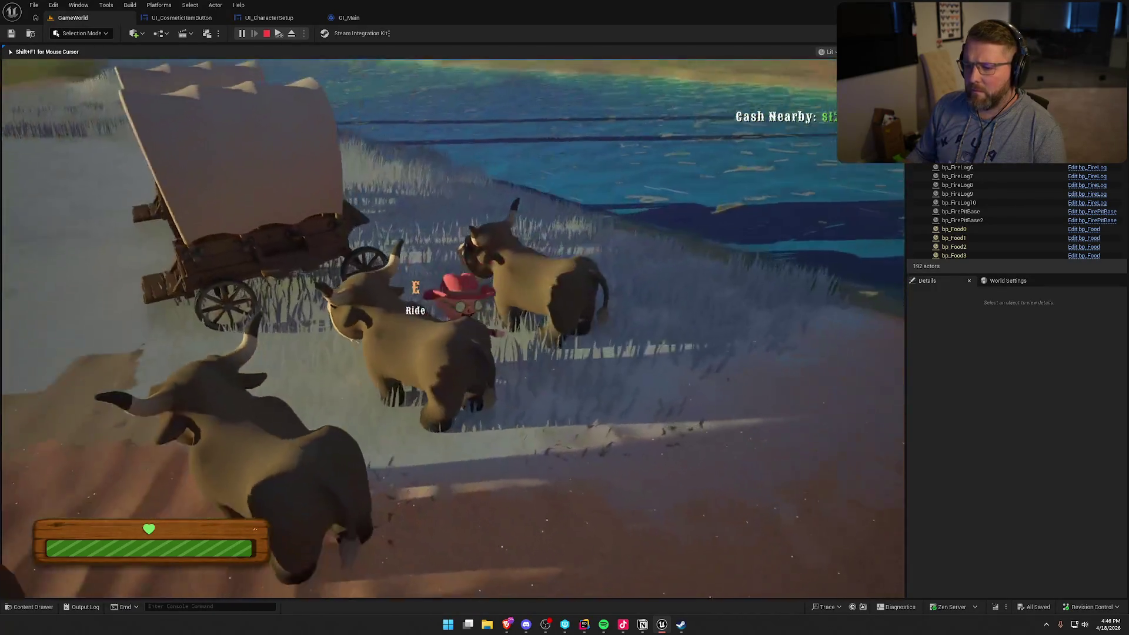
{"action": "key", "text": "w"}
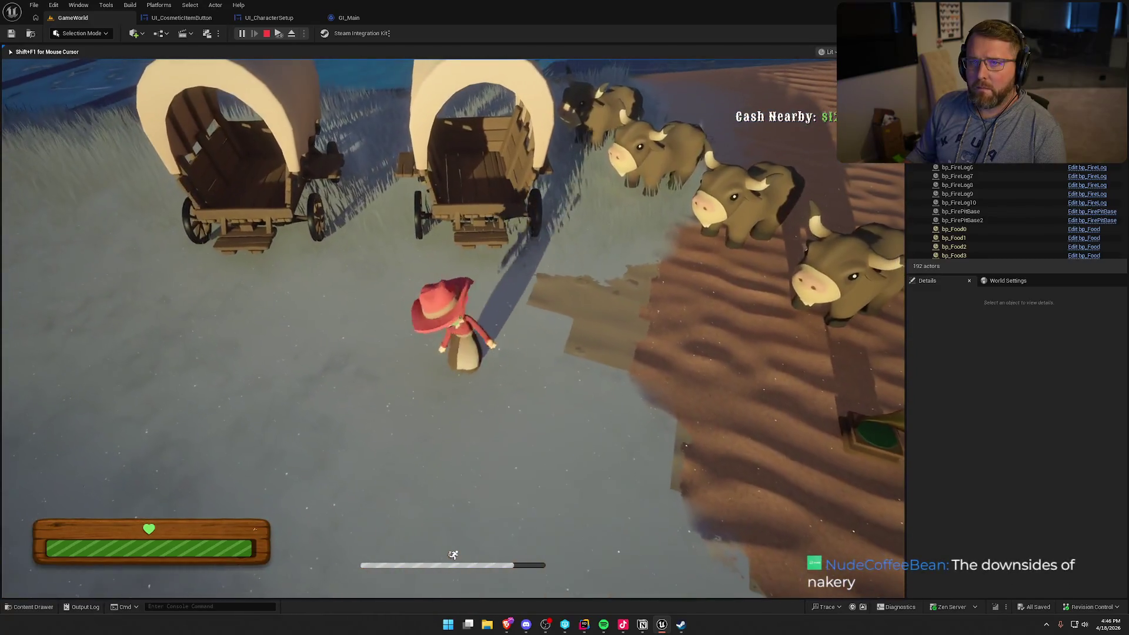
{"action": "key", "text": "e"}
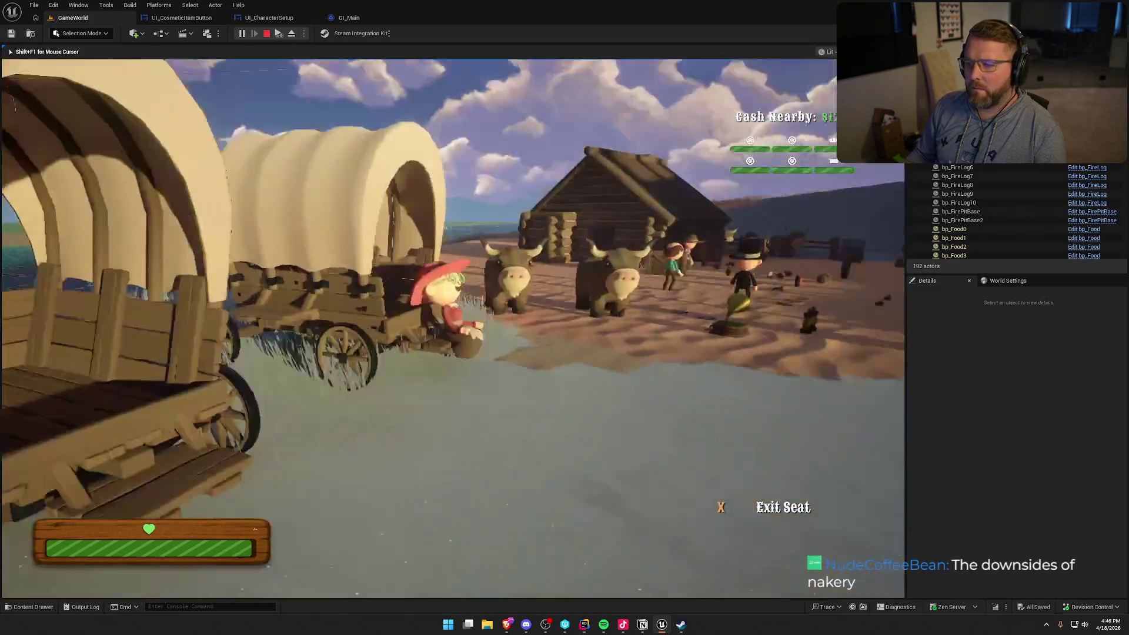
{"action": "key", "text": "x"}
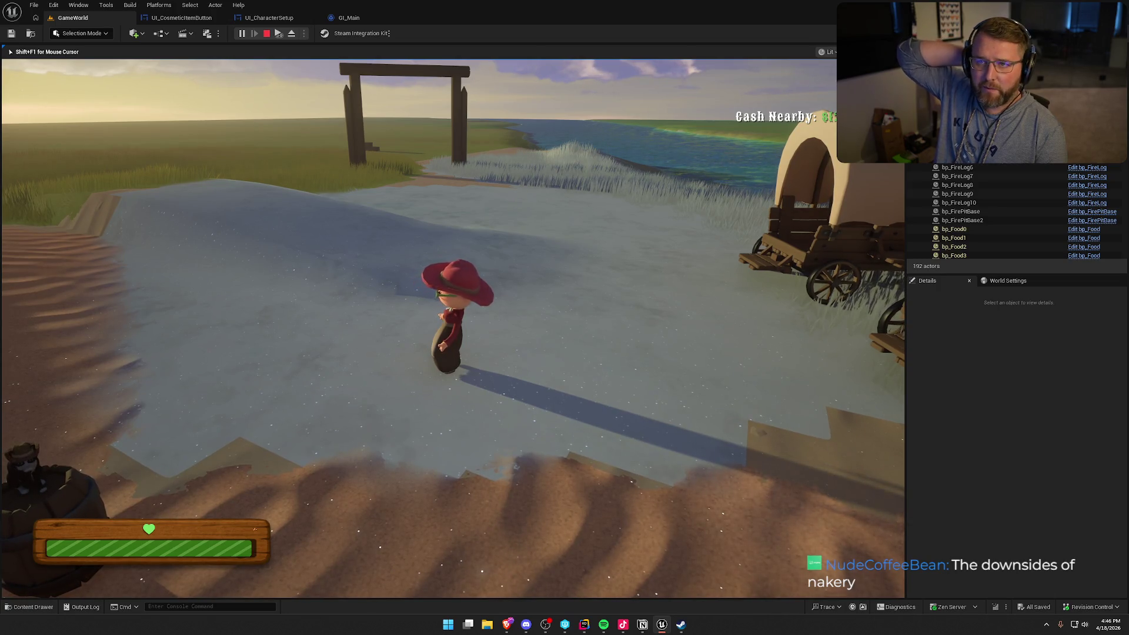
{"action": "key", "text": "a"}
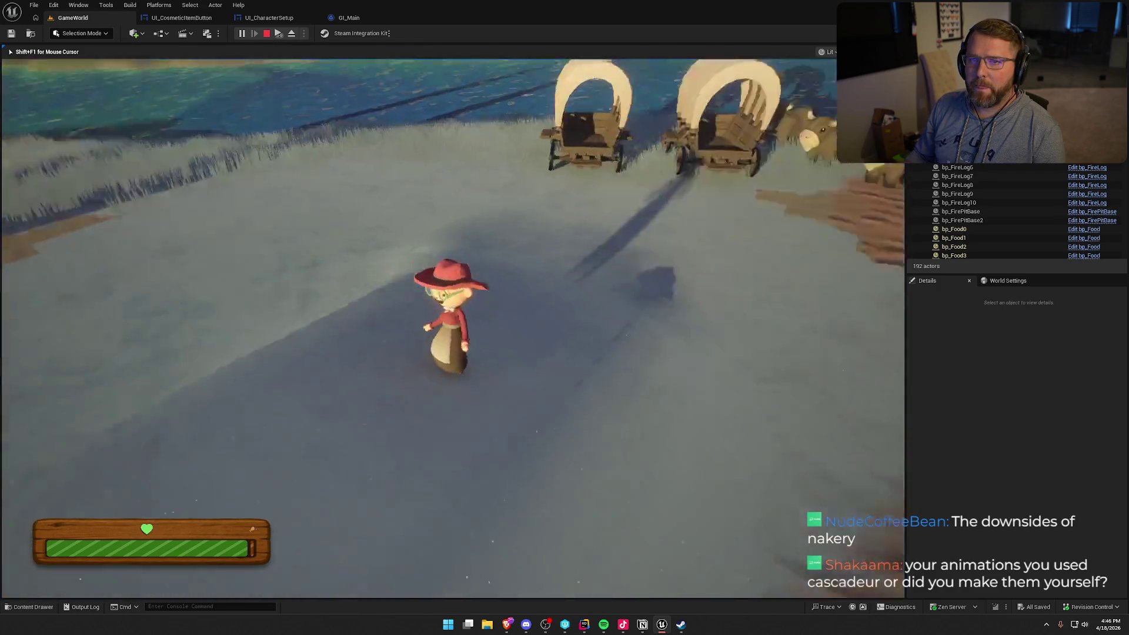
{"action": "key", "text": "shift"}
Run the character around camp past the barn, wagons and other players toward the desert.
{"action": "key", "text": "a"}
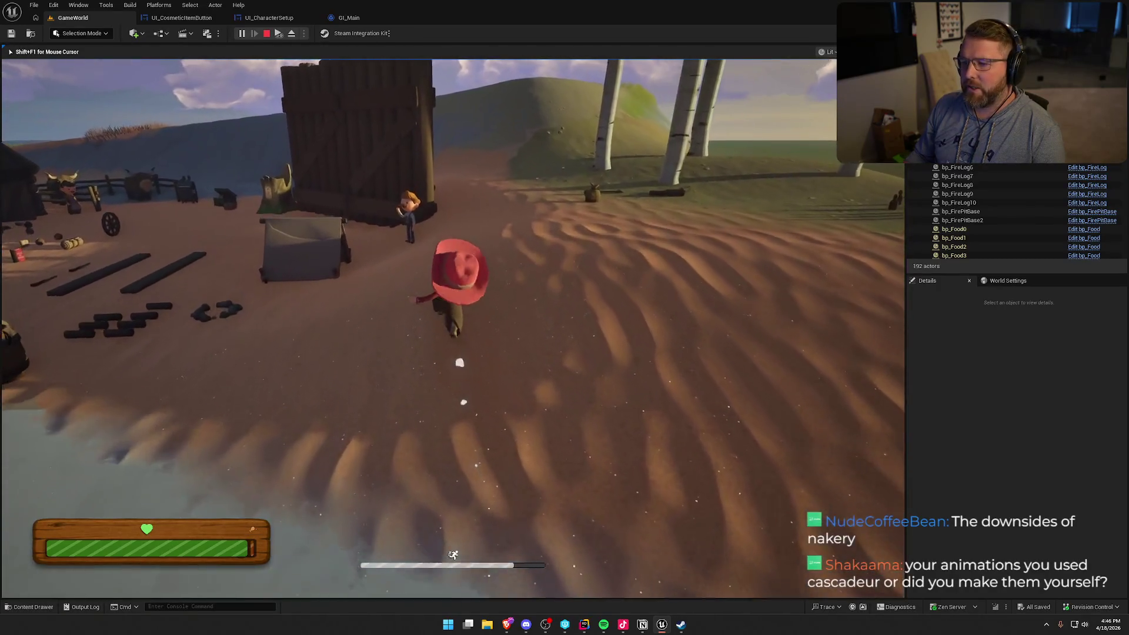
{"action": "key", "text": "s"}
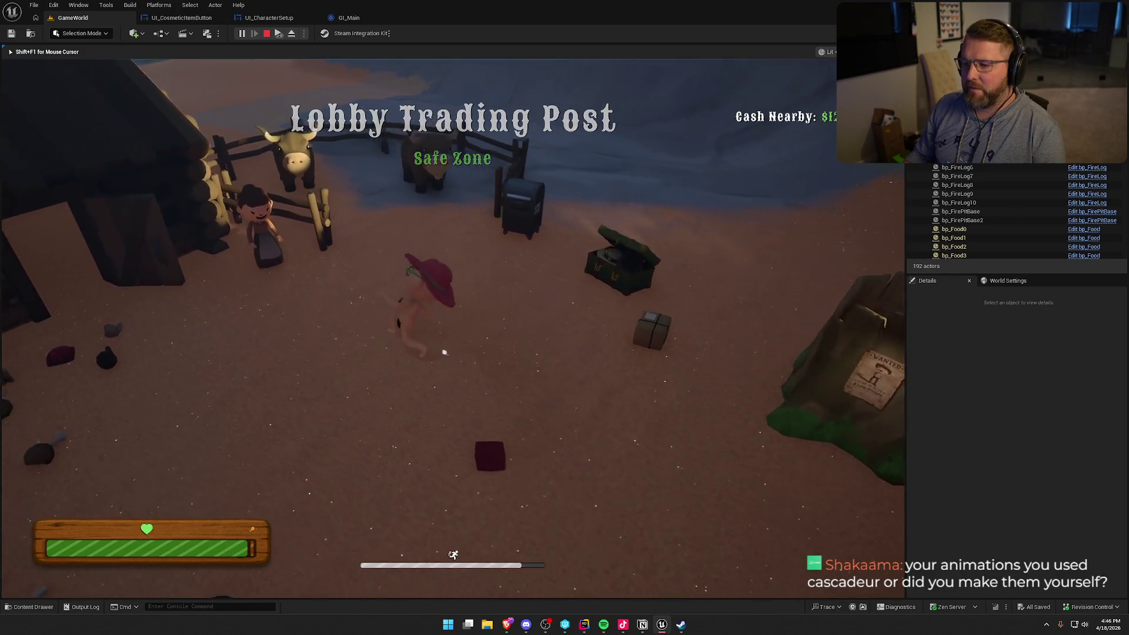
{"action": "key", "text": "w"}
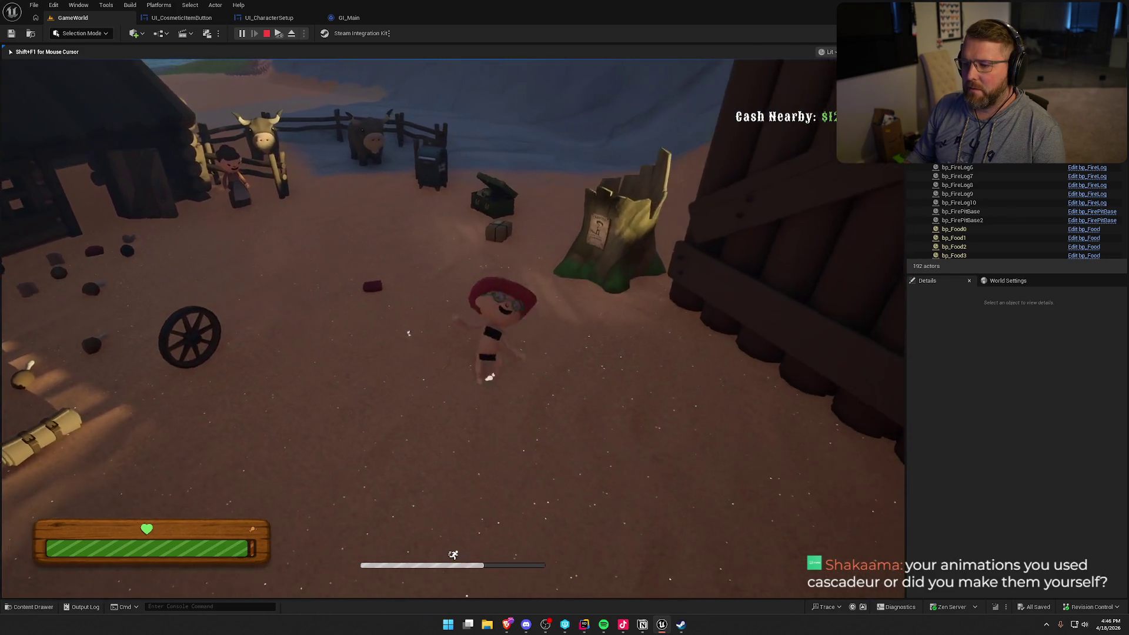
{"action": "key", "text": "w"}
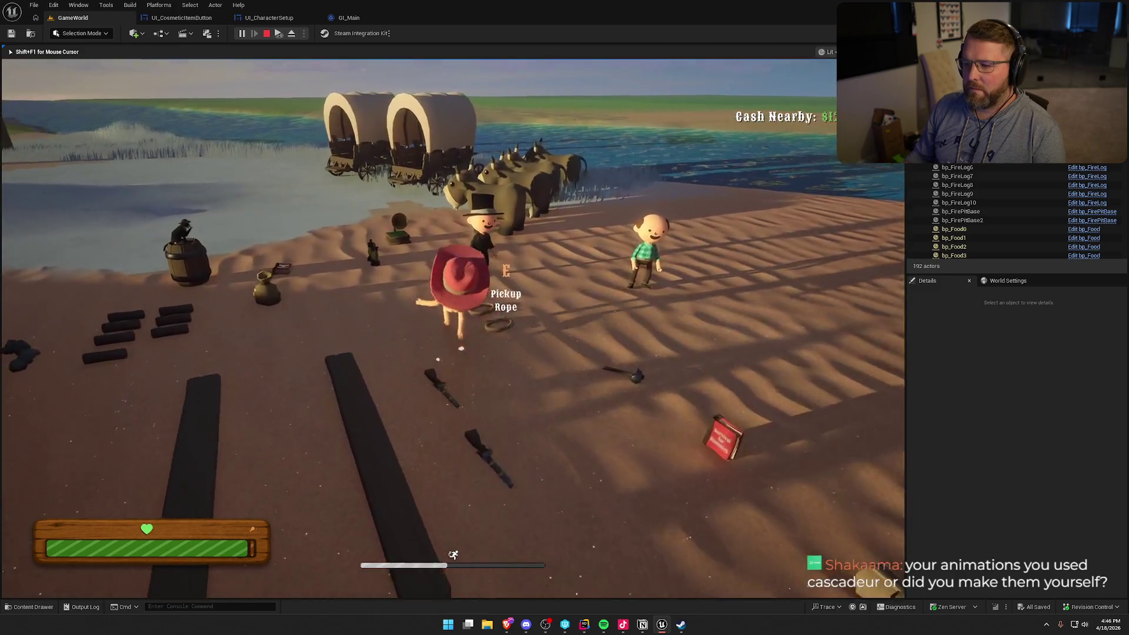
{"action": "key", "text": "d"}
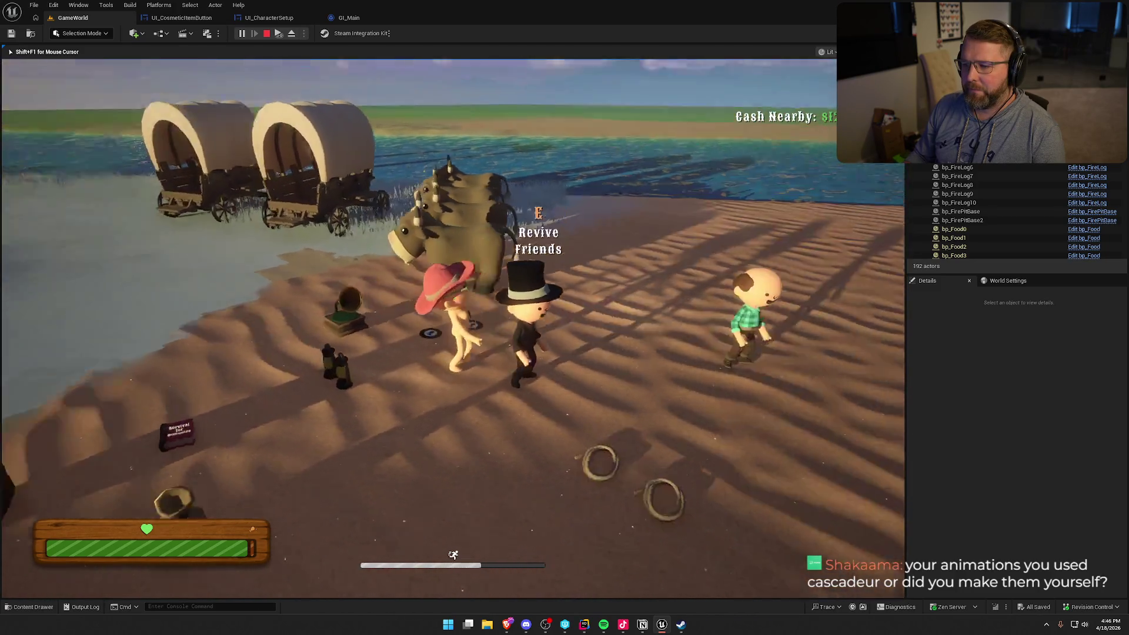
{"action": "key", "text": "s"}
{"action": "key", "text": "w"}
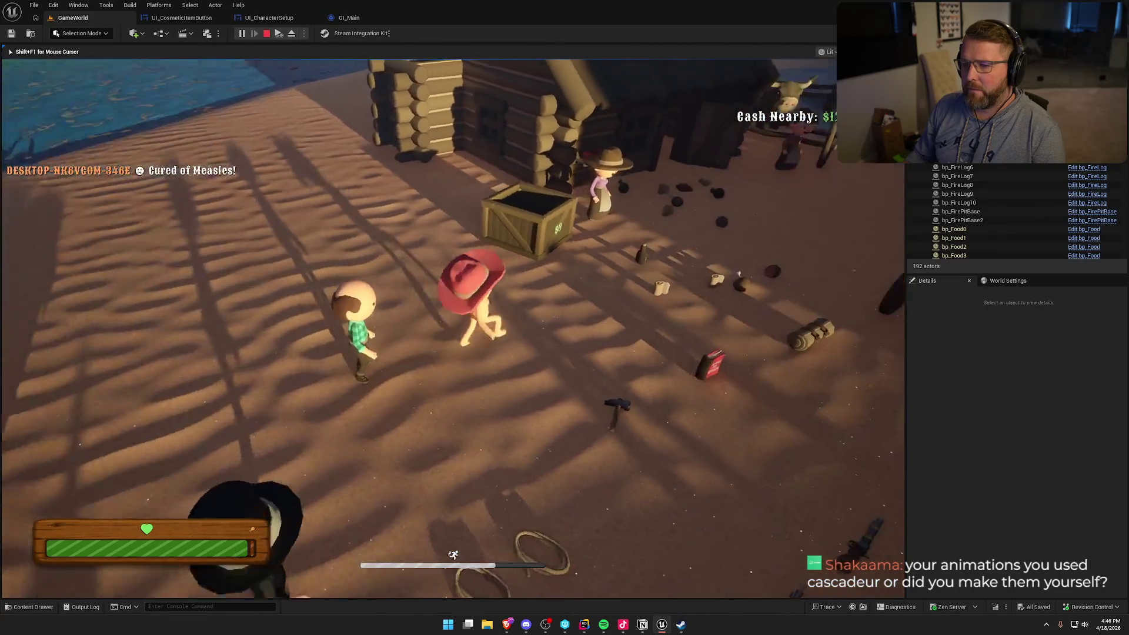
{"action": "key", "text": "w"}
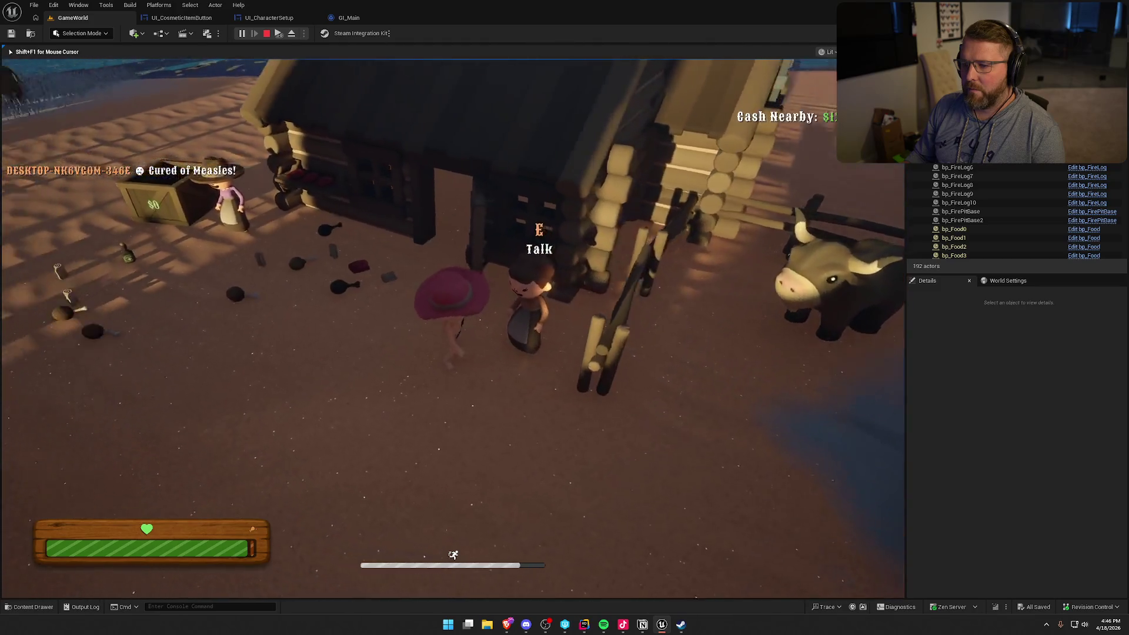
{"action": "key", "text": "w"}
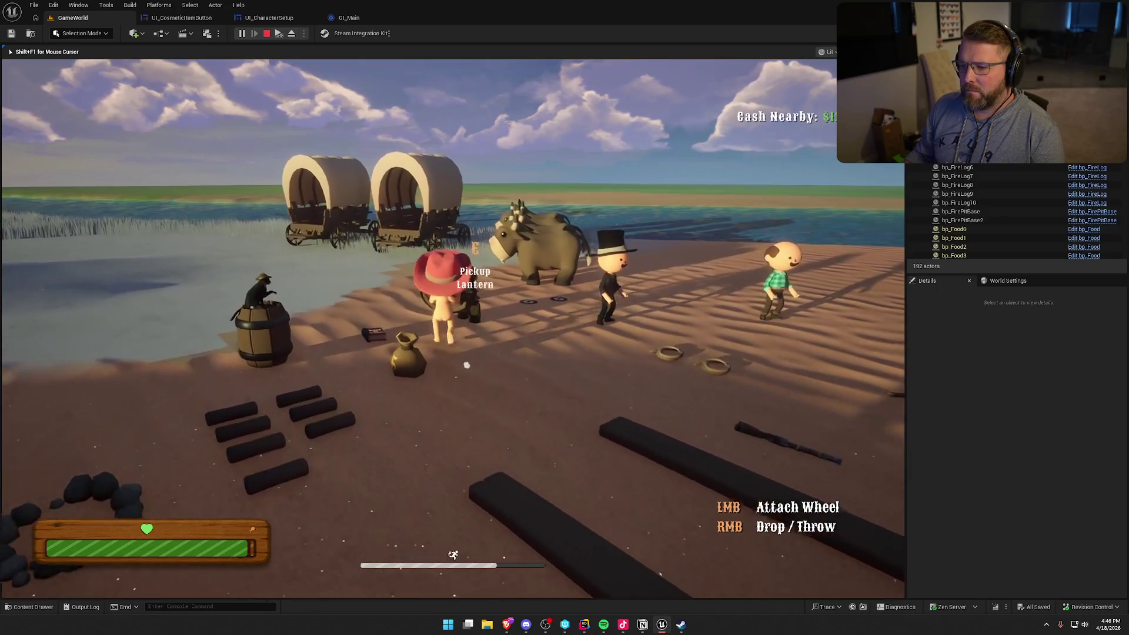
{"action": "key", "text": "w"}
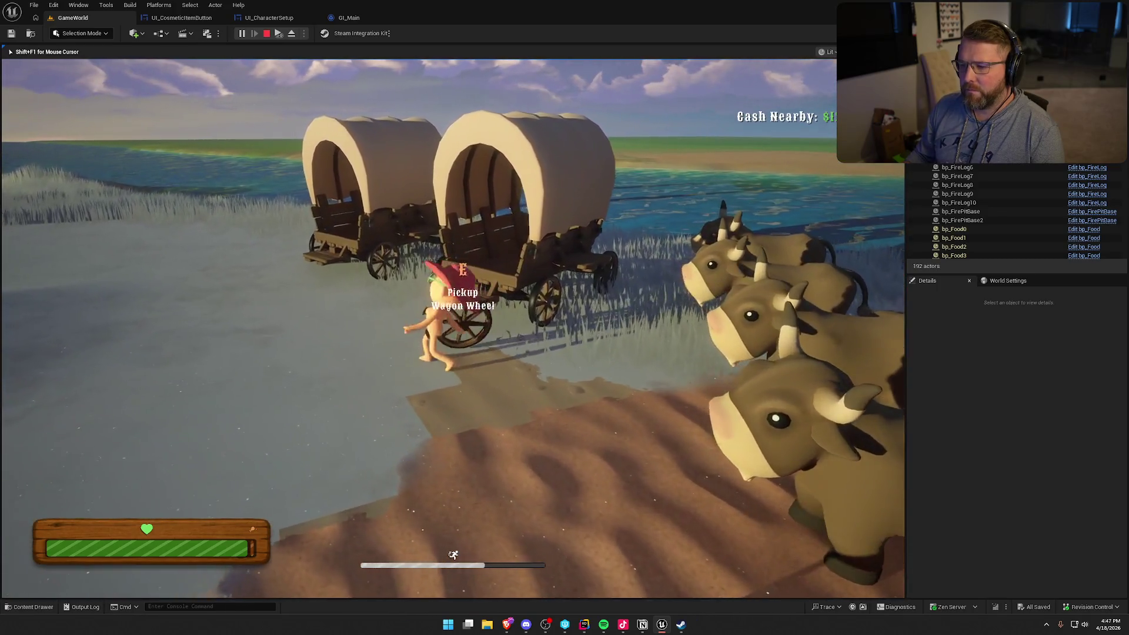
{"action": "key", "text": "a"}
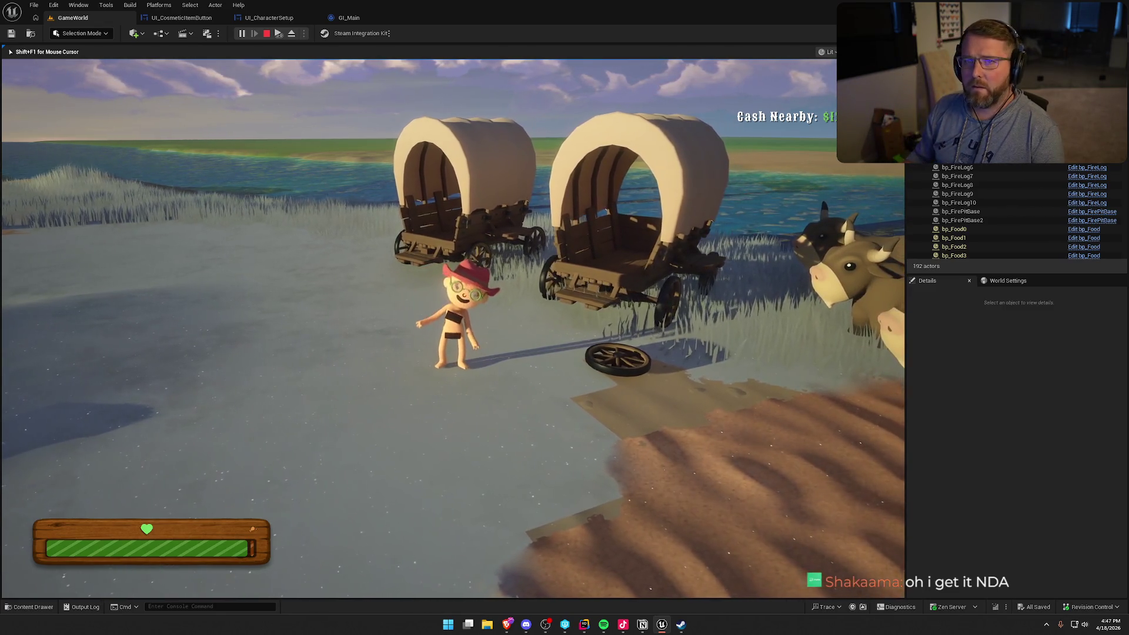
{"action": "key", "text": "shift+w"}
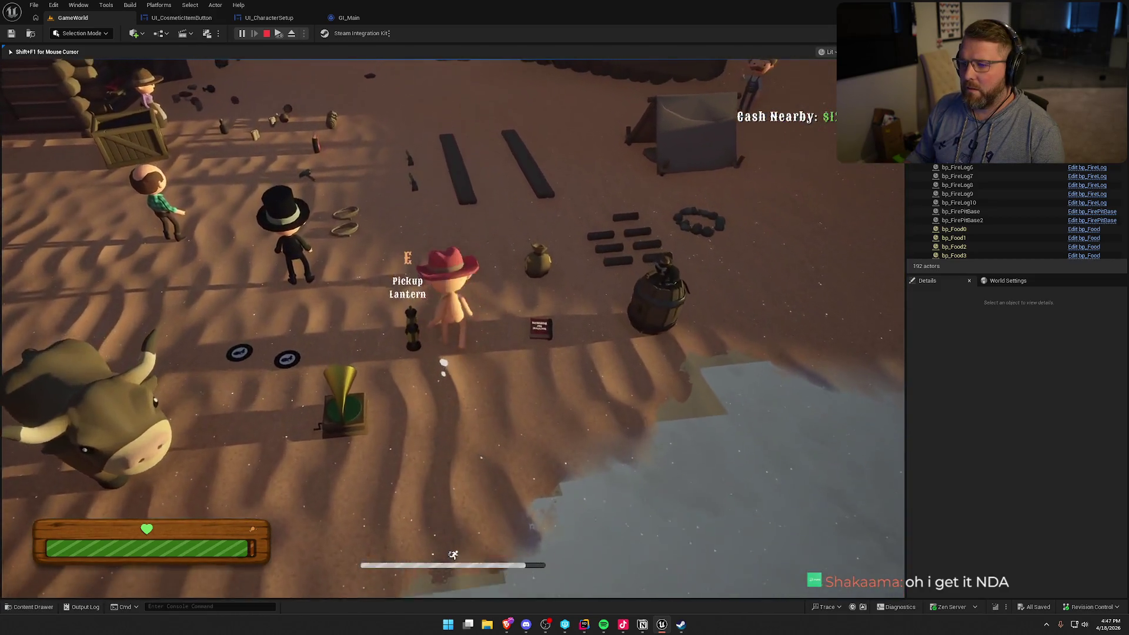
Pick up the lantern, sprint back to the camp chest and open Customize Character.
{"action": "key", "text": "e"}
{"action": "key", "text": "shift+w"}
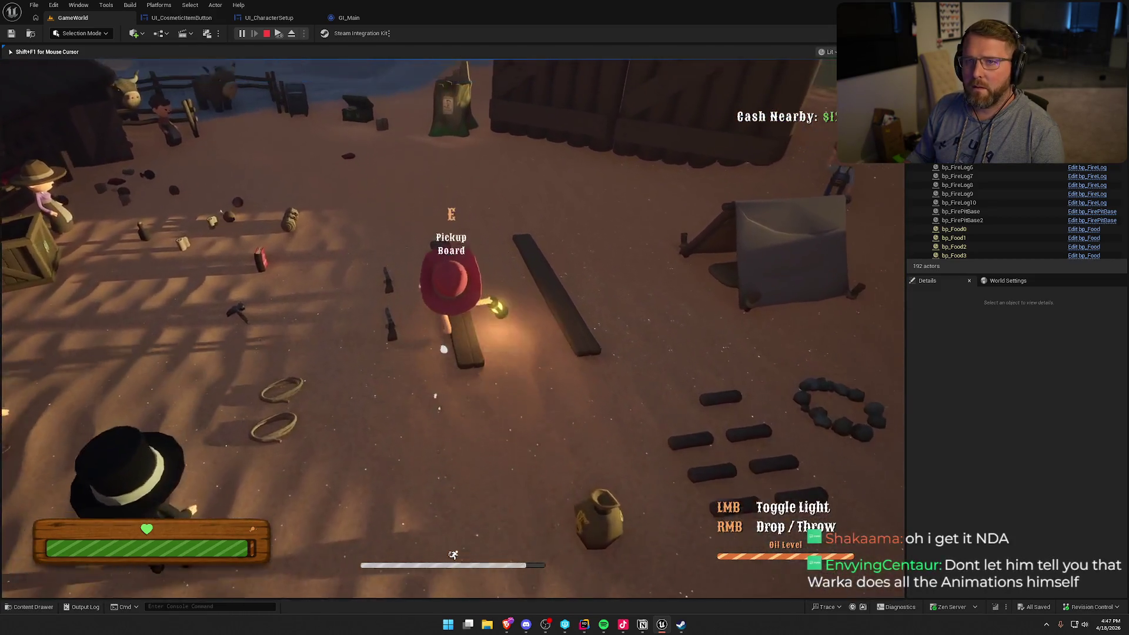
{"action": "key", "text": "shift+w"}
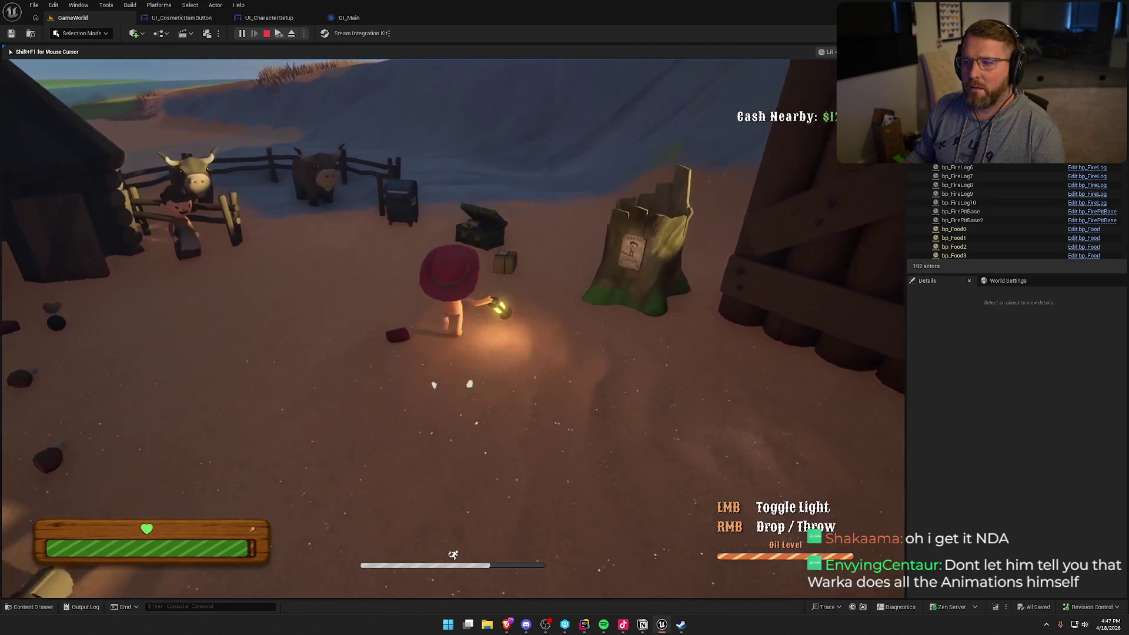
{"action": "key", "text": "e"}
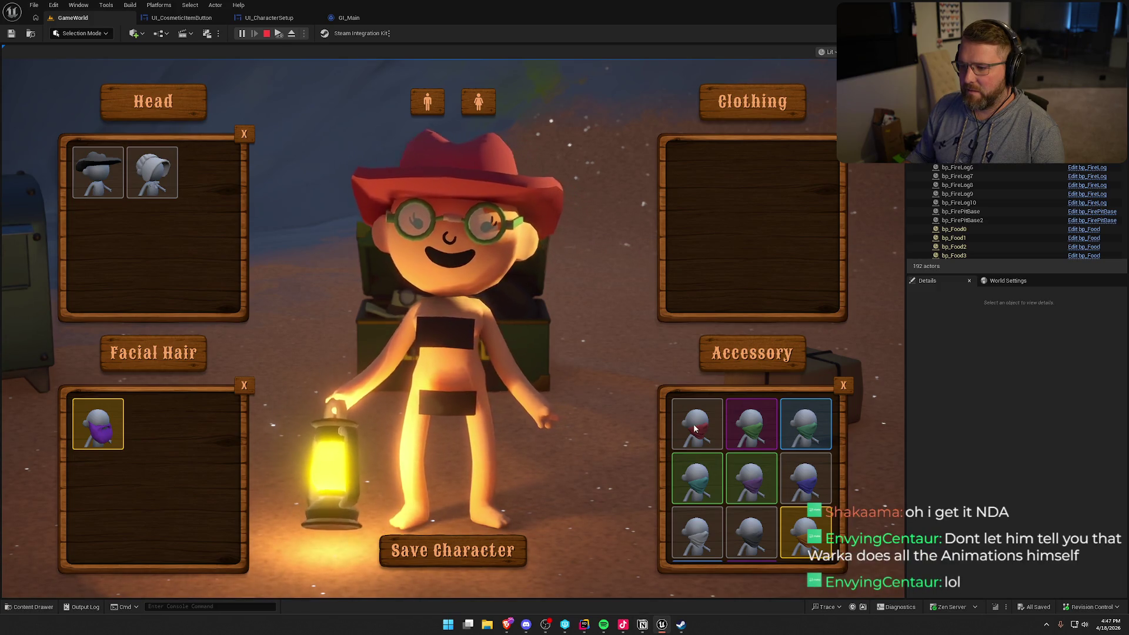
Remove the red cowboy hat, close customization and run across the beach.
{"action": "left_click", "coordinate": [243, 136]}
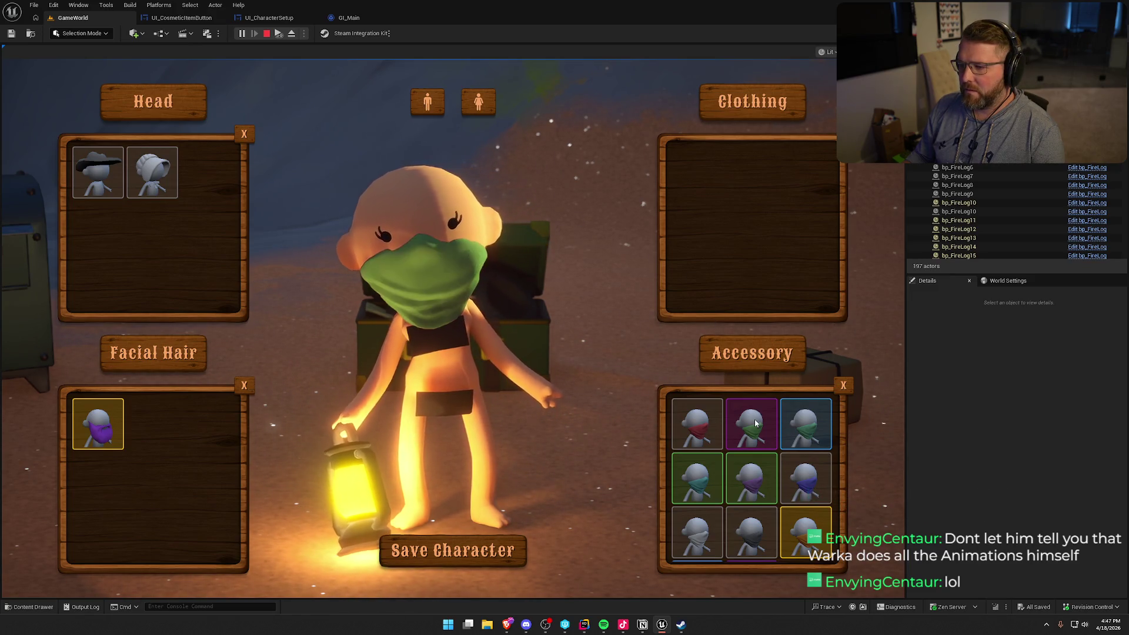
{"action": "left_click", "coordinate": [506, 550]}
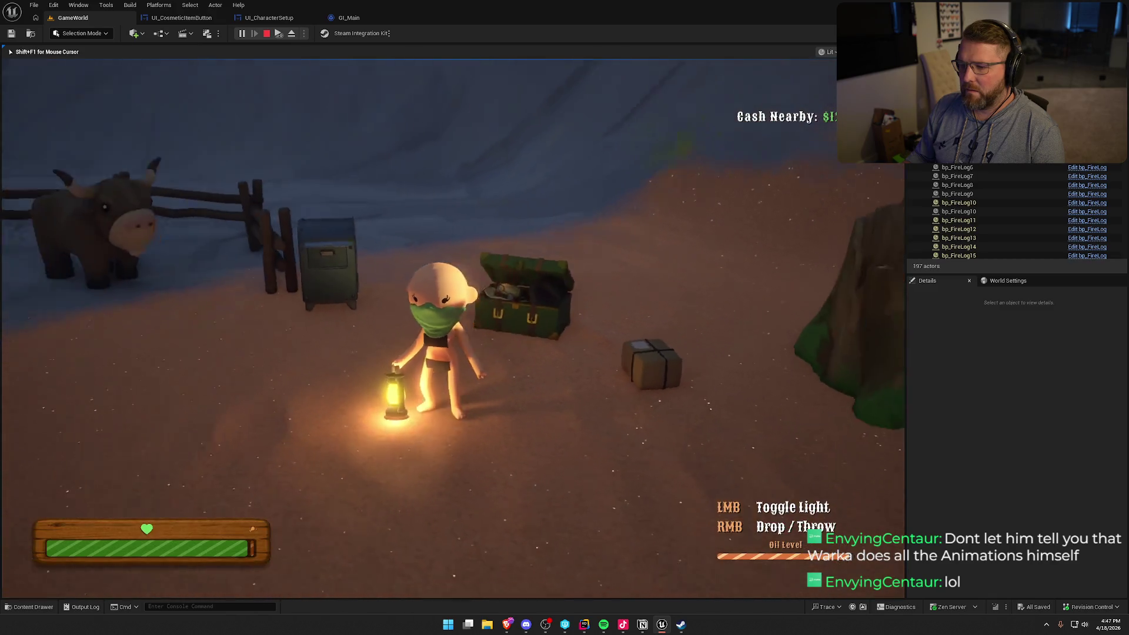
{"action": "key", "text": "w"}
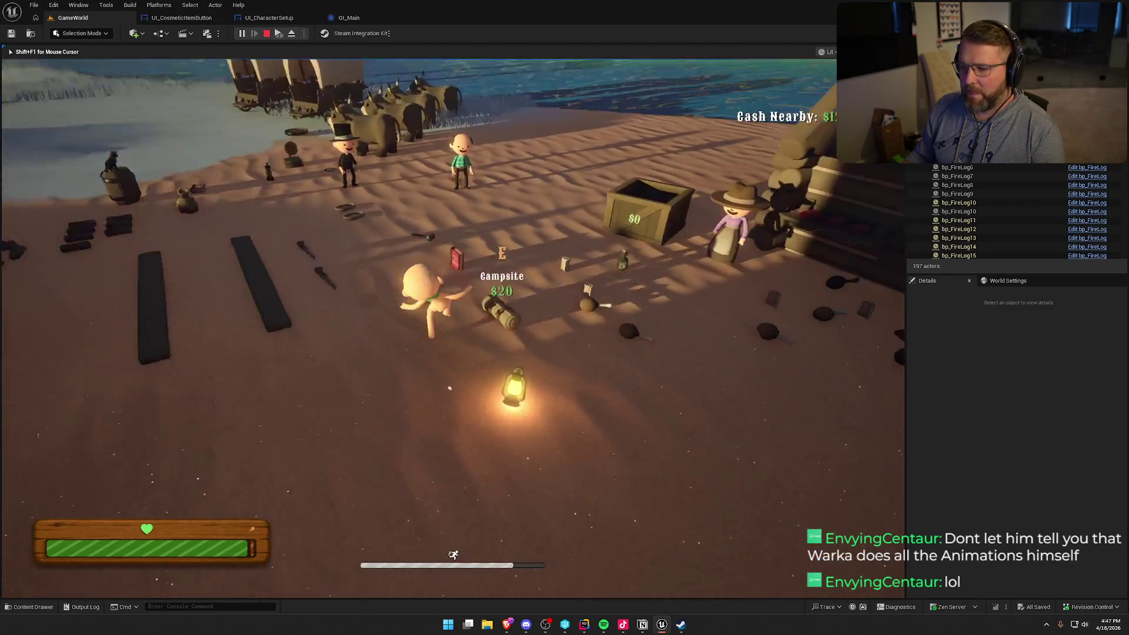
Buy the $20 campsite, then save the masked look at the customization chest.
{"action": "key", "text": "e"}
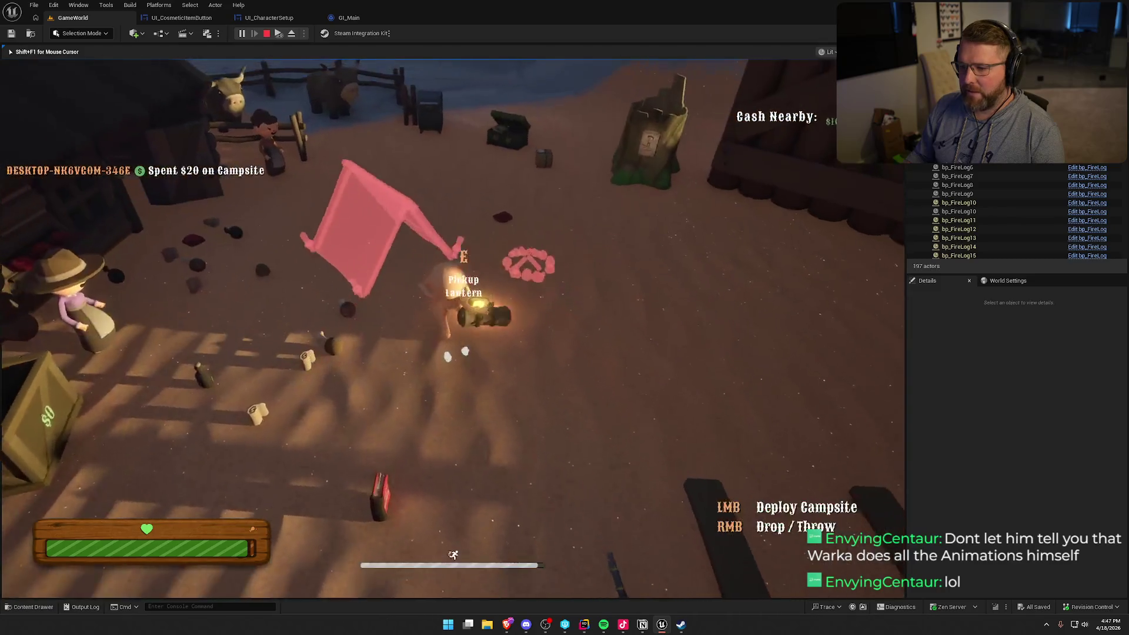
{"action": "key", "text": "e"}
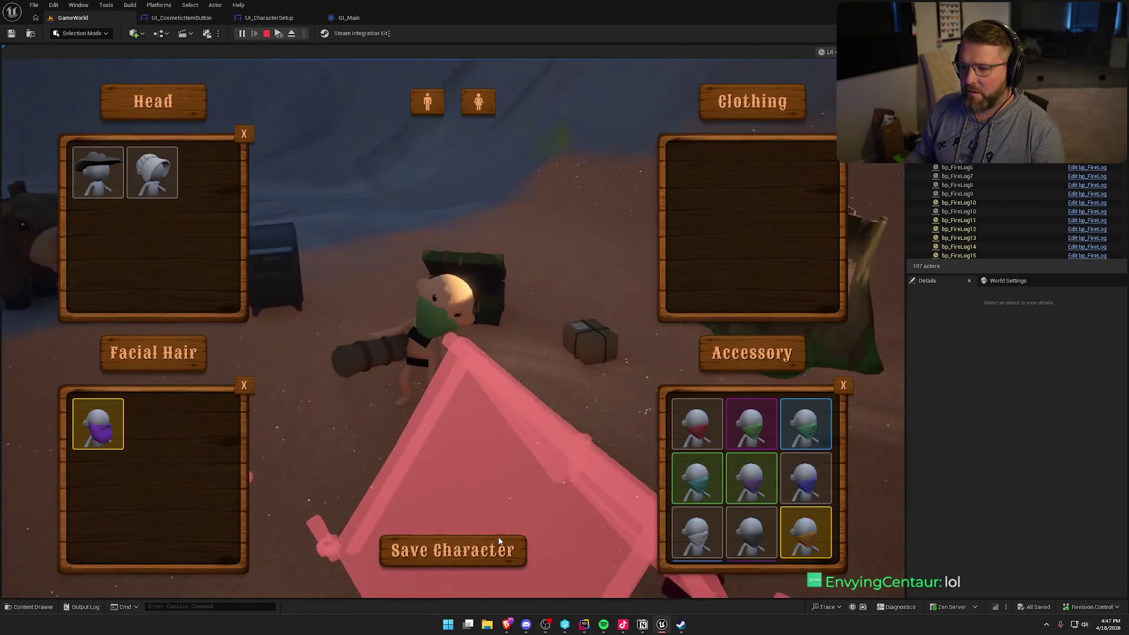
{"action": "left_click", "coordinate": [454, 551]}
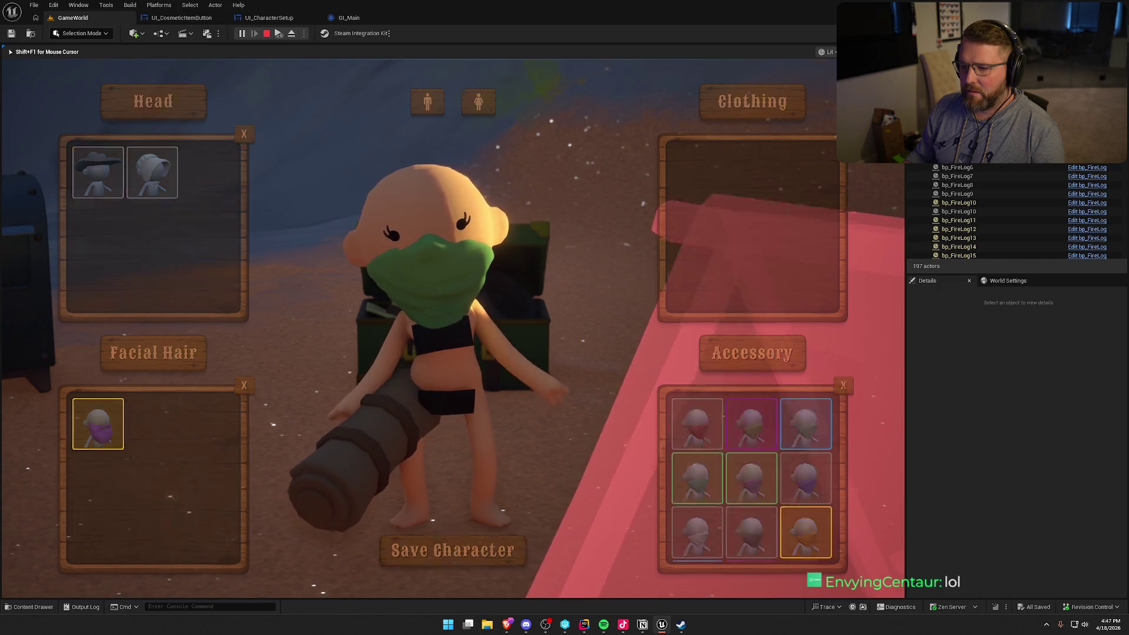
Drop the campsite, sprint back to the chest and save the character's look again.
{"action": "key", "text": "w"}
{"action": "right_click", "coordinate": [565, 318]}
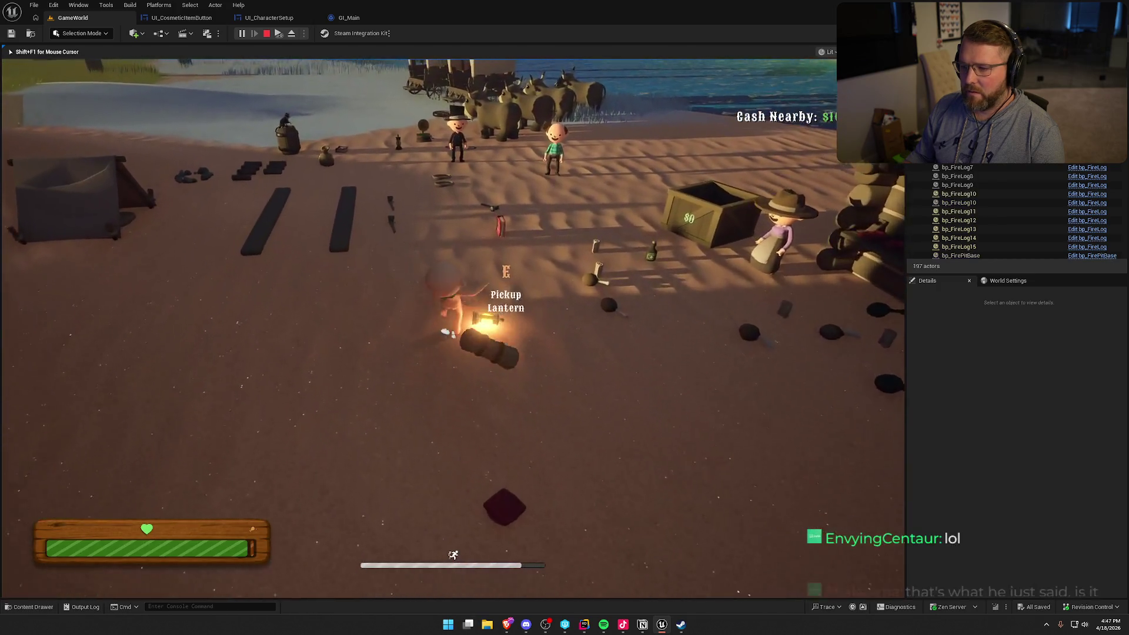
{"action": "key", "text": "shift"}
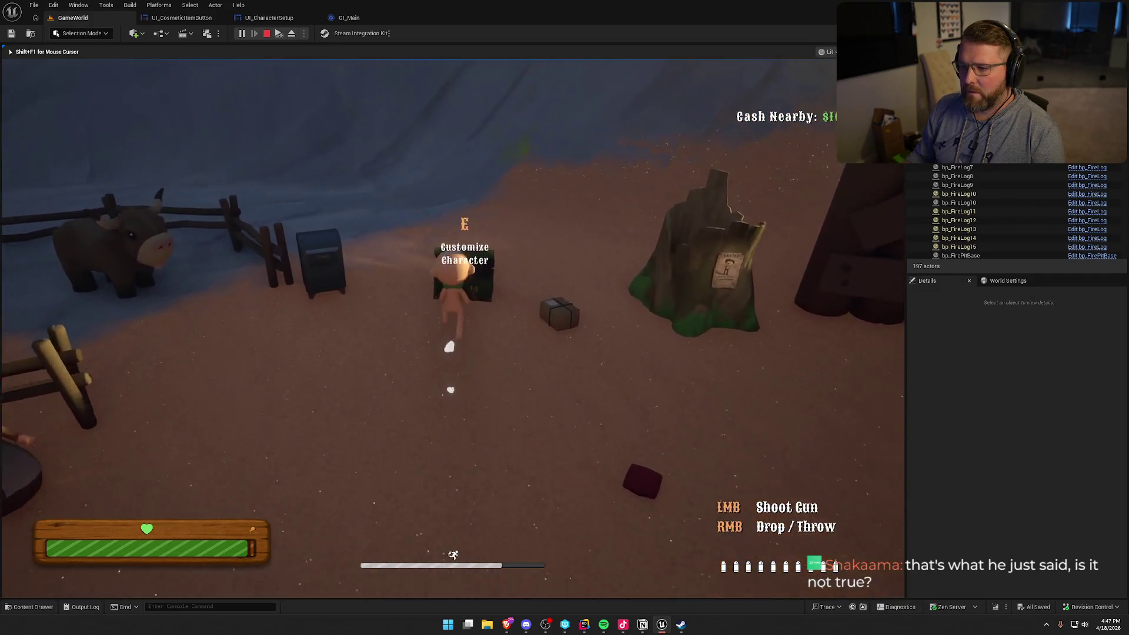
{"action": "key", "text": "e"}
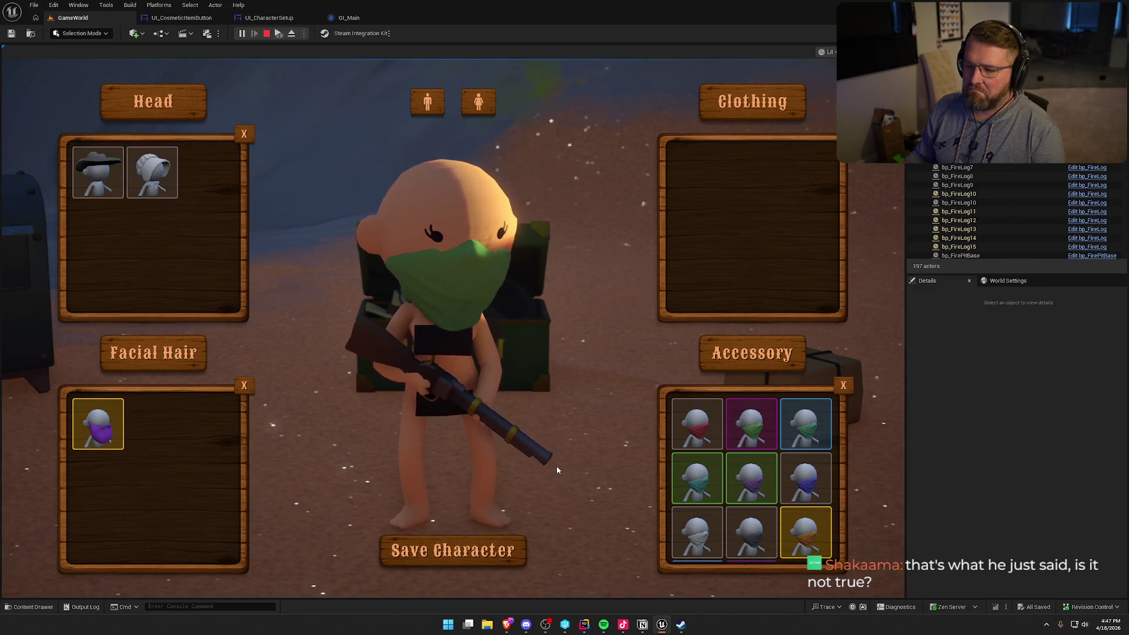
{"action": "left_click", "coordinate": [490, 544]}
Pick up a board, carry it to the customization chest and save the character's look.
{"action": "key", "text": "w"}
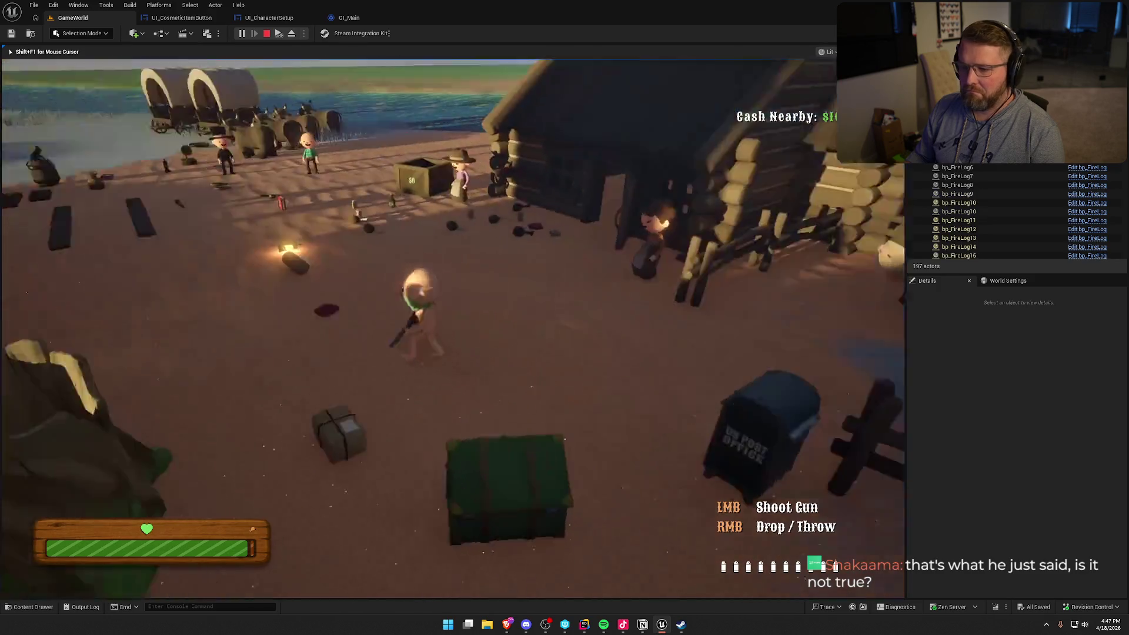
{"action": "key", "text": "w"}
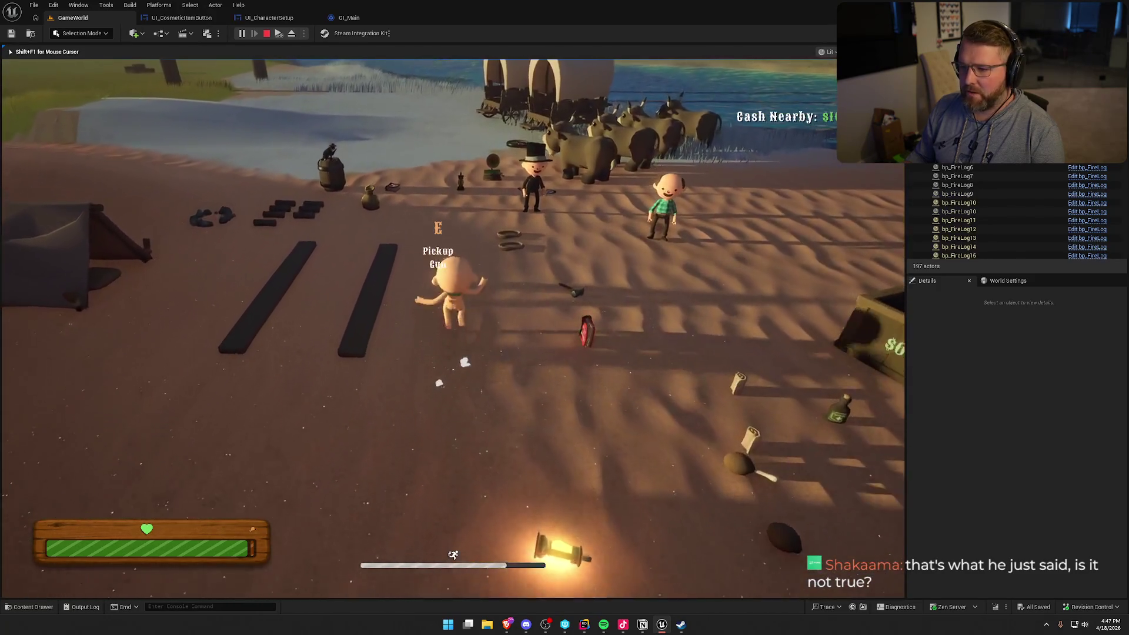
{"action": "key", "text": "w"}
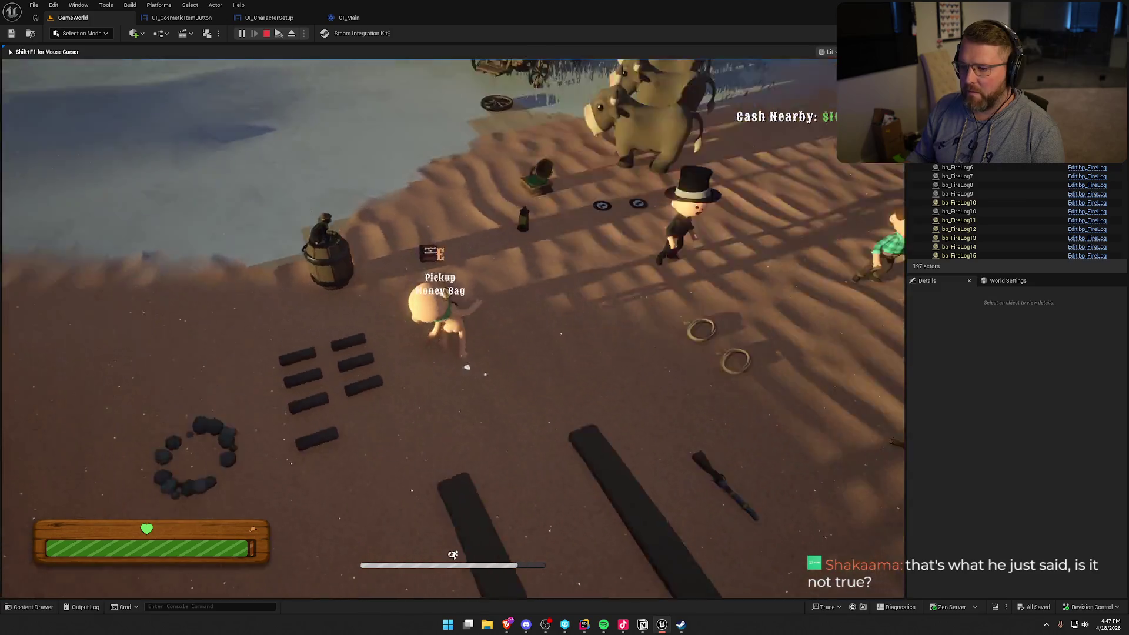
{"action": "key", "text": "e"}
{"action": "key", "text": "w"}
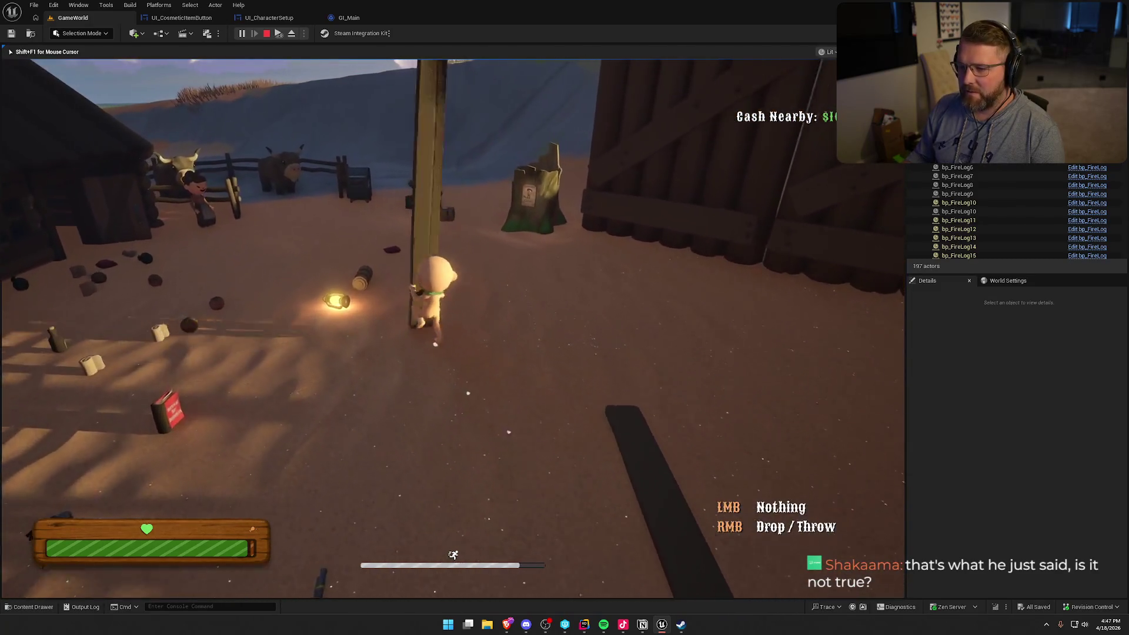
{"action": "key", "text": "w"}
{"action": "key", "text": "e"}
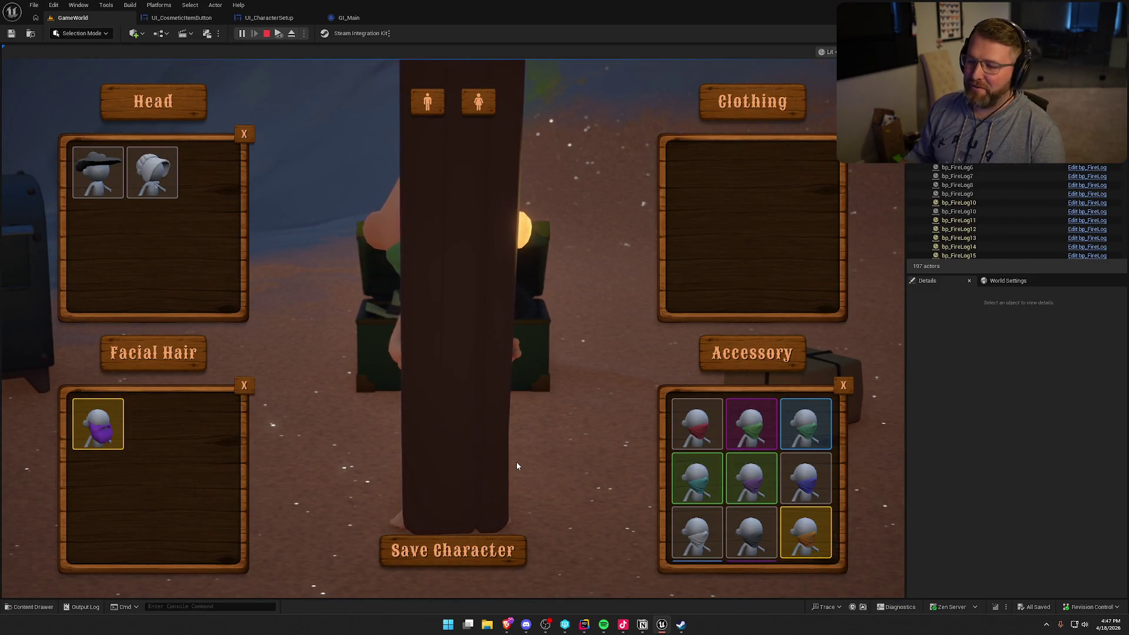
{"action": "left_click", "coordinate": [510, 540]}
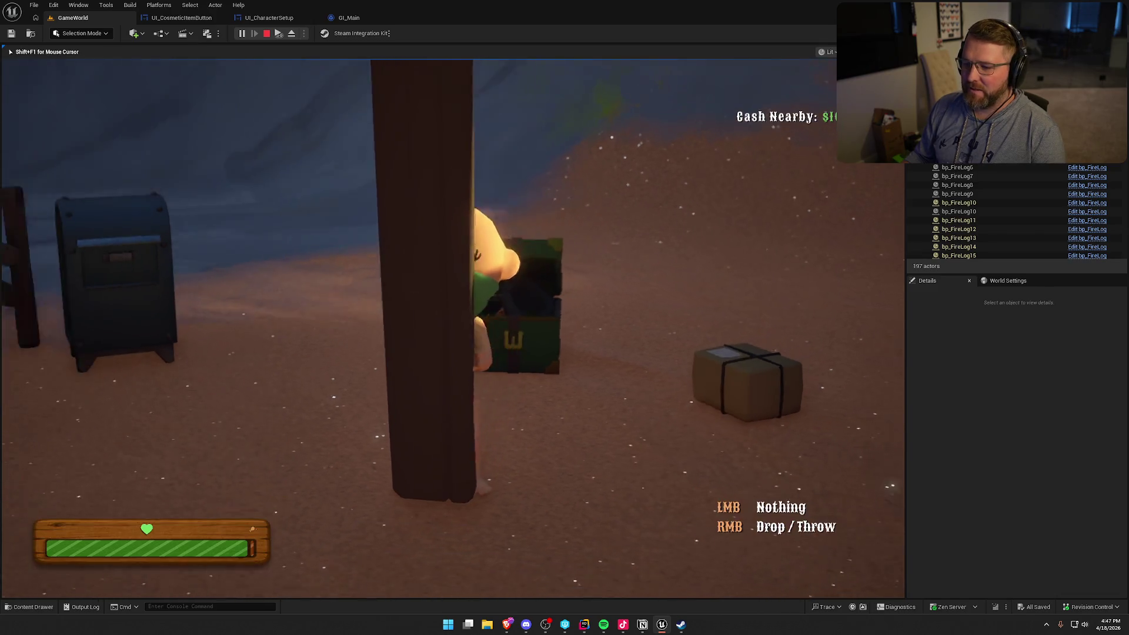
Grab the money bag by the river and sprint across camp to the Lobby Trading Post.
{"action": "key", "text": "shift+w"}
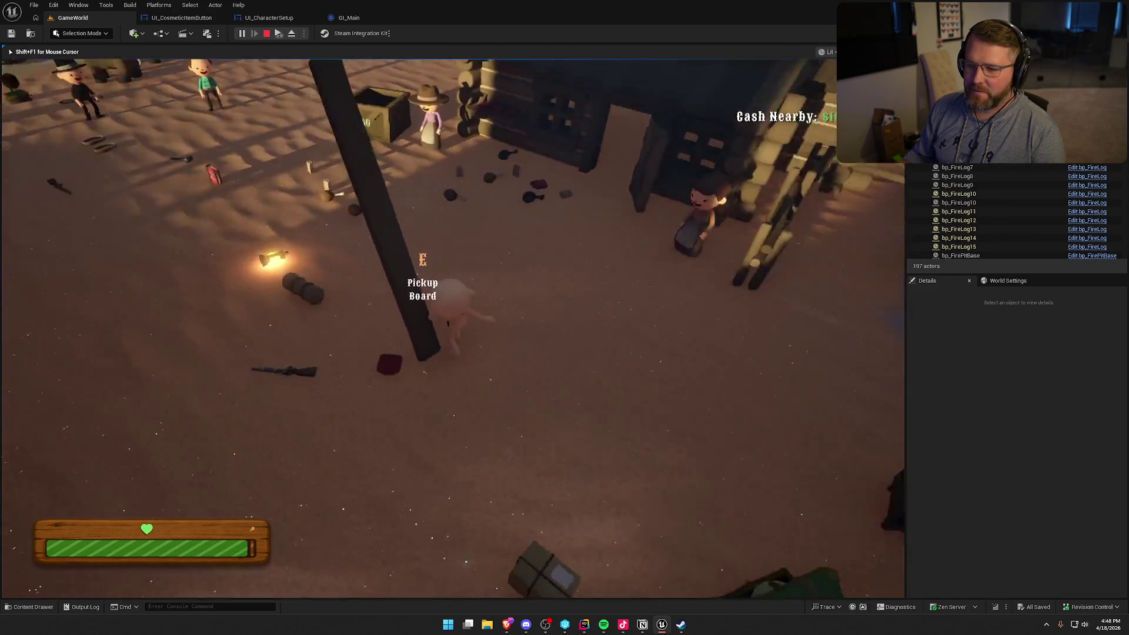
{"action": "key", "text": "shift+w"}
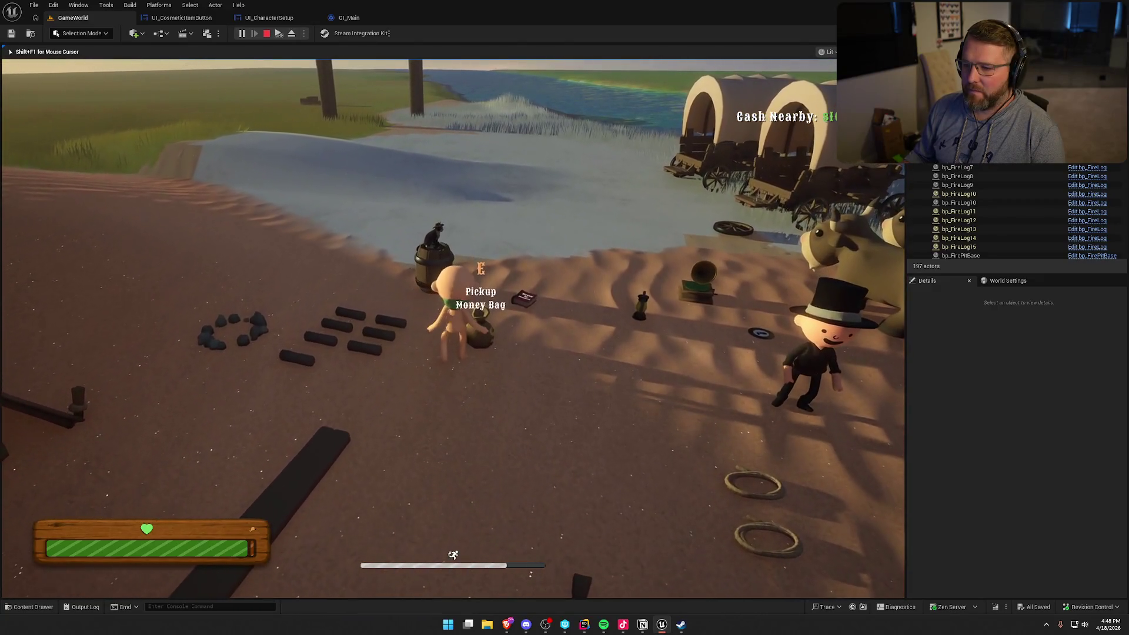
{"action": "key", "text": "e"}
{"action": "key", "text": "shift+w"}
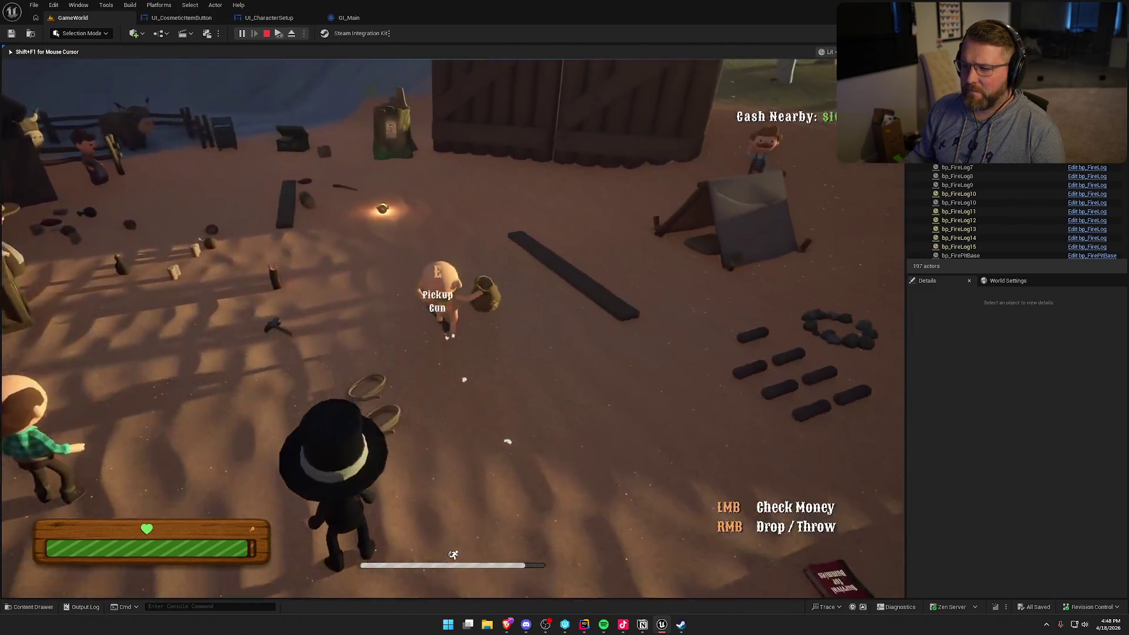
{"action": "key", "text": "shift+w"}
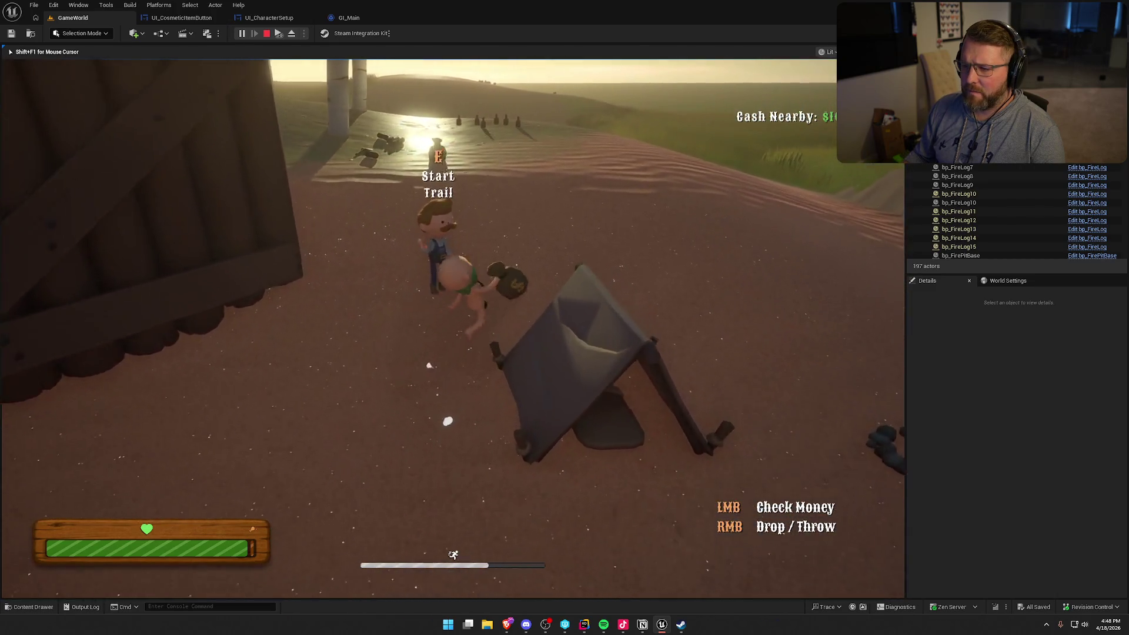
{"action": "key", "text": "shift+w"}
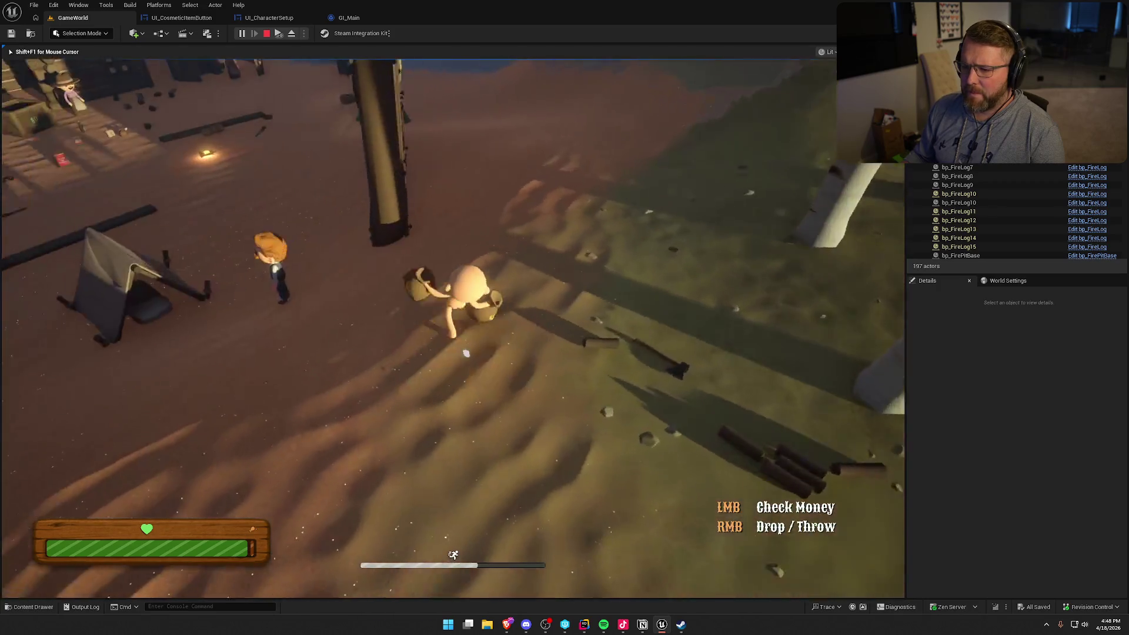
{"action": "key", "text": "shift+w"}
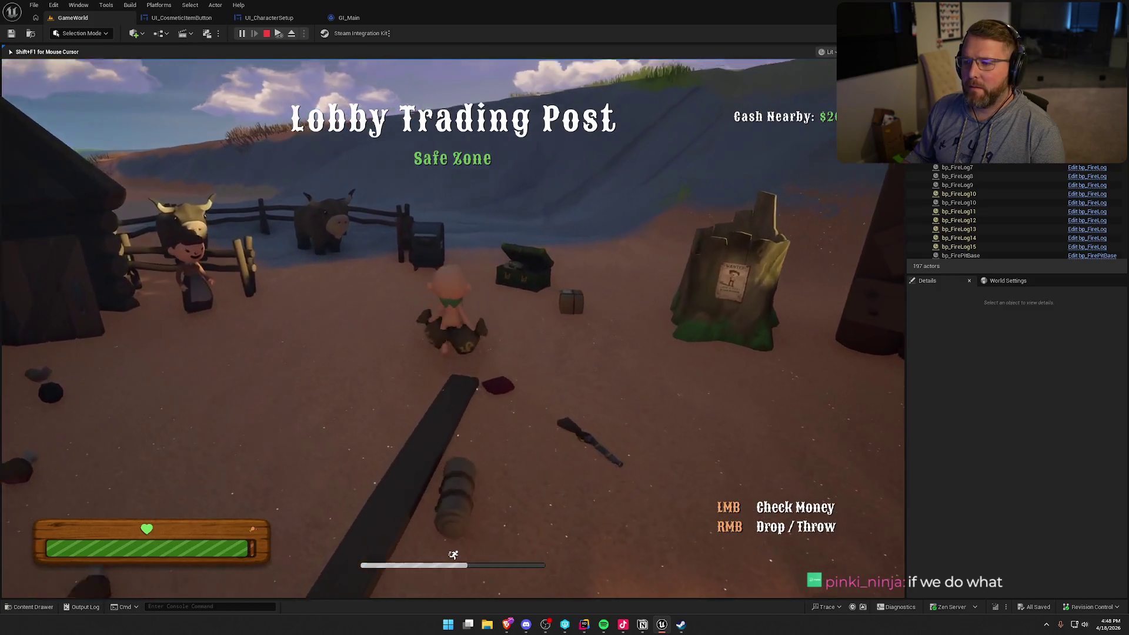
Replace the mask with the cowboy hat and dark grey bandana, then save the look.
{"action": "key", "text": "e"}
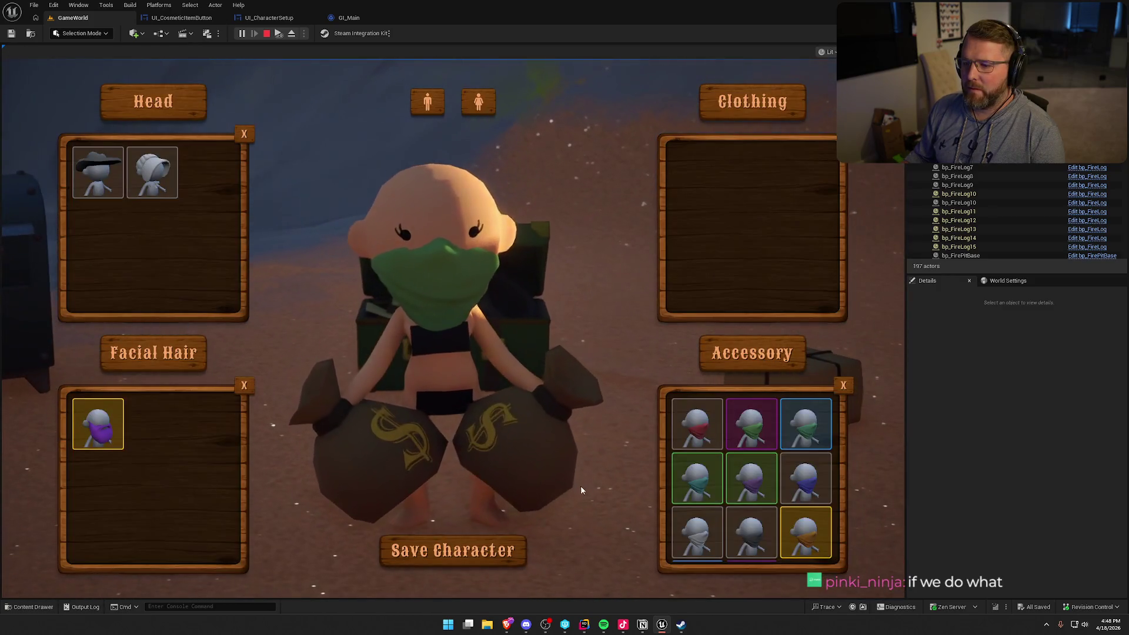
{"action": "left_click", "coordinate": [710, 470]}
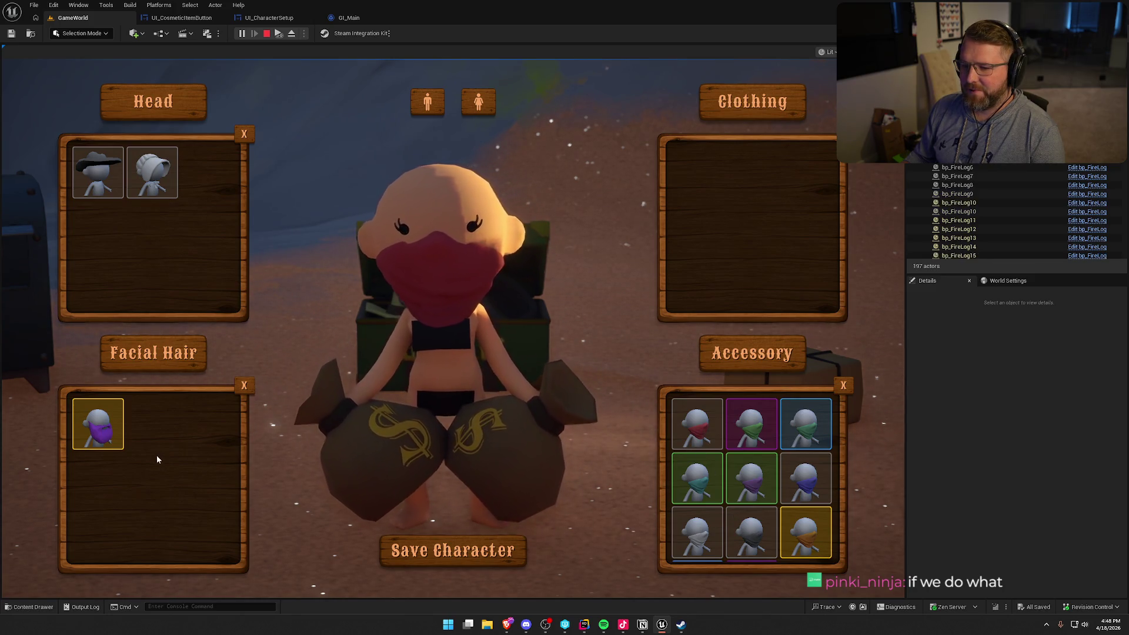
{"action": "left_click", "coordinate": [842, 386]}
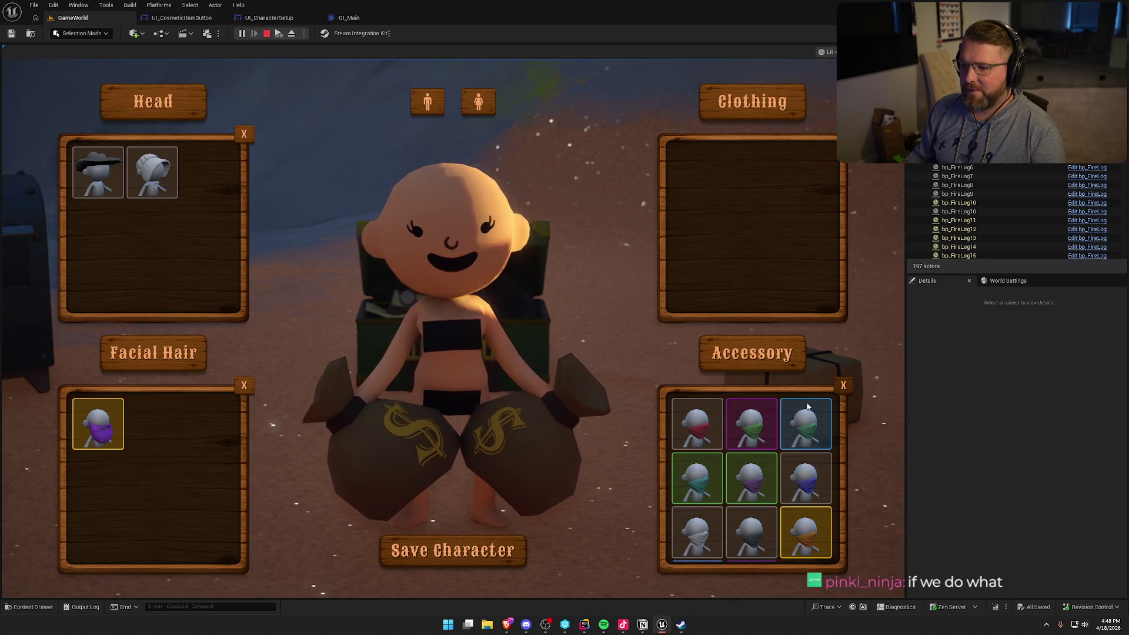
{"action": "left_click", "coordinate": [96, 179]}
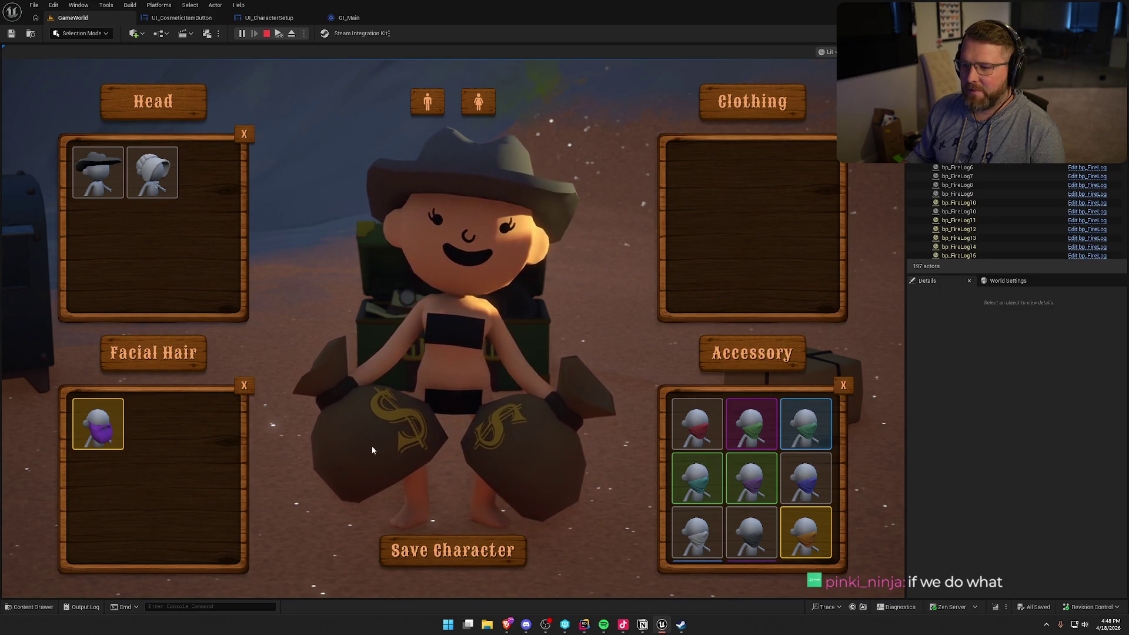
{"action": "left_click", "coordinate": [759, 544]}
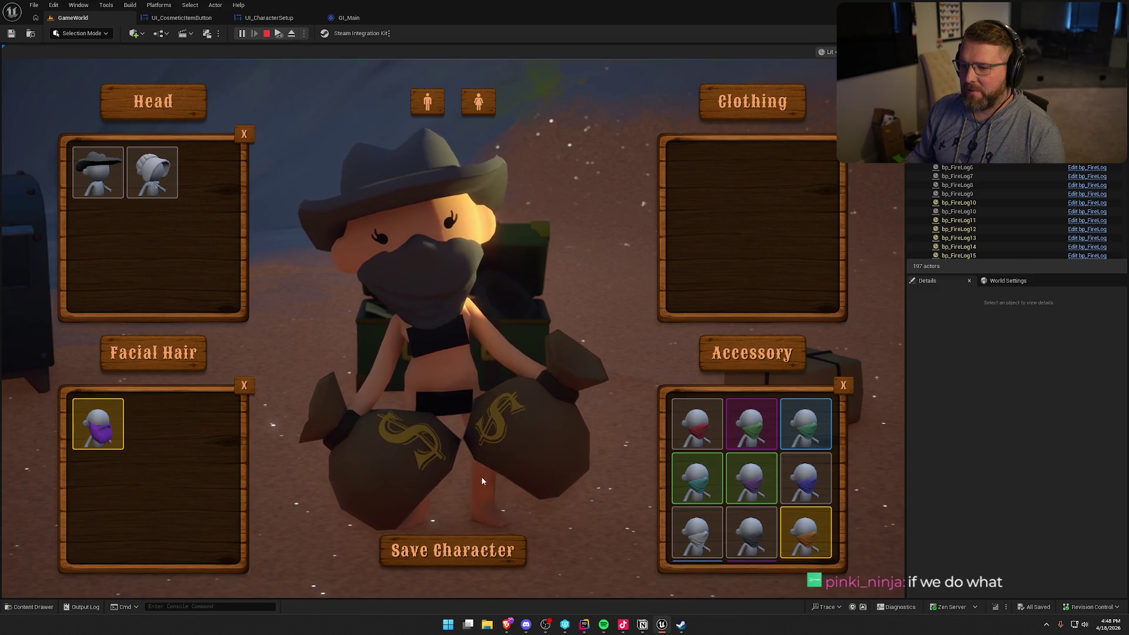
{"action": "left_click", "coordinate": [456, 550]}
{"action": "key", "text": "w"}
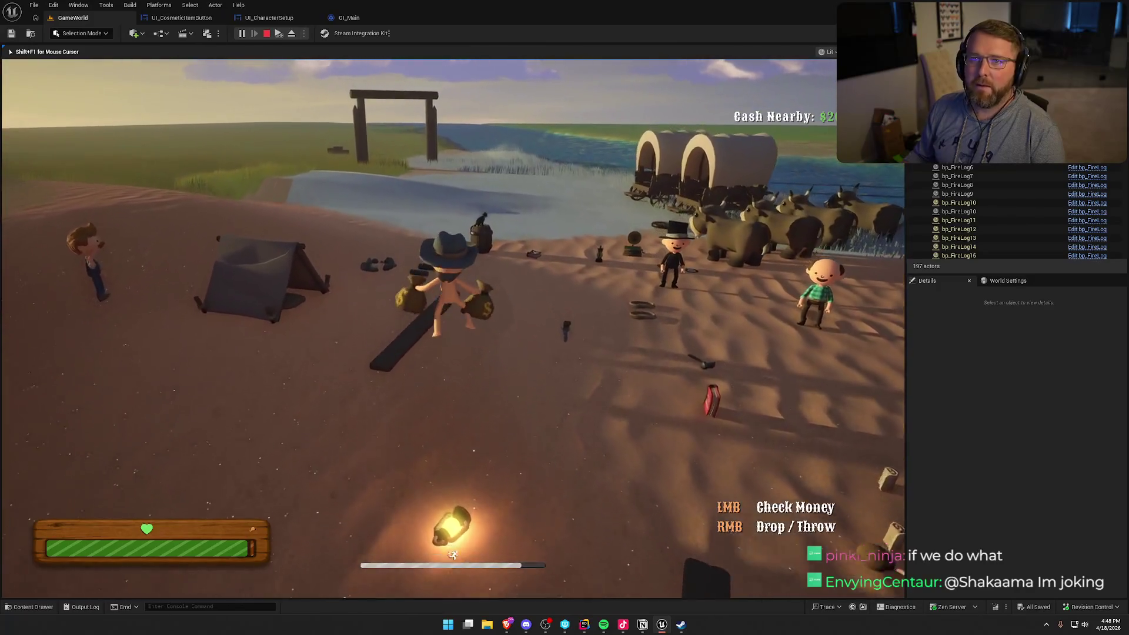
Stop the play session, orbit toward the wagons and cabin, and bring up the Notion to-do board.
{"action": "key", "text": "Escape"}
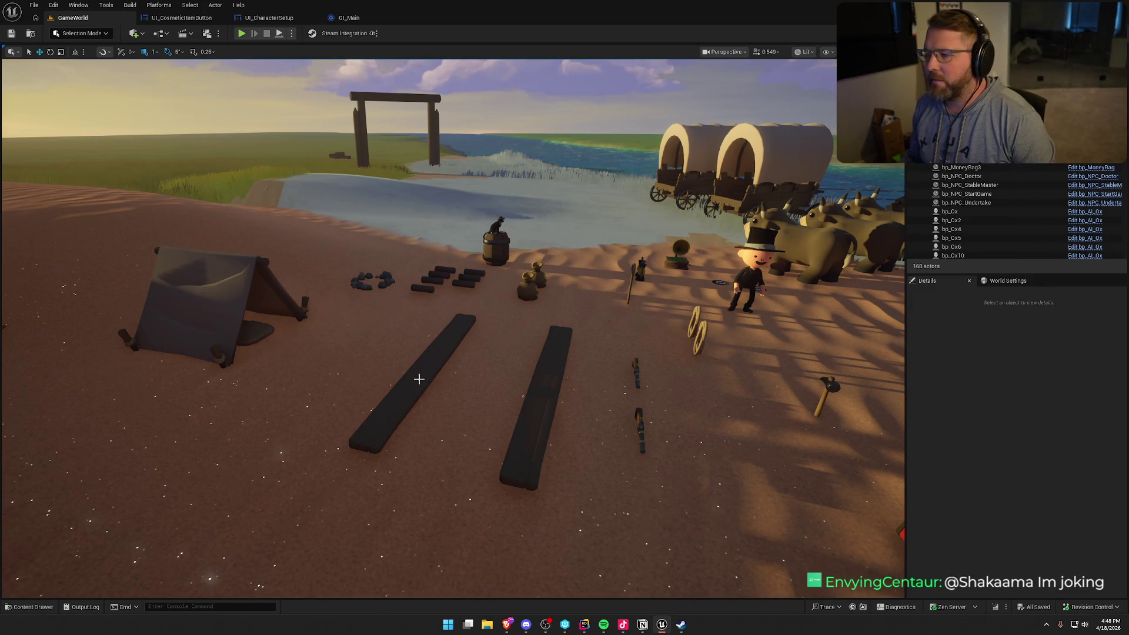
{"action": "mouse_move", "coordinate": [418, 380]}
{"action": "left_mouse_down"}
{"action": "mouse_move", "coordinate": [470, 373]}
{"action": "mouse_move", "coordinate": [418, 370]}
{"action": "left_mouse_up"}
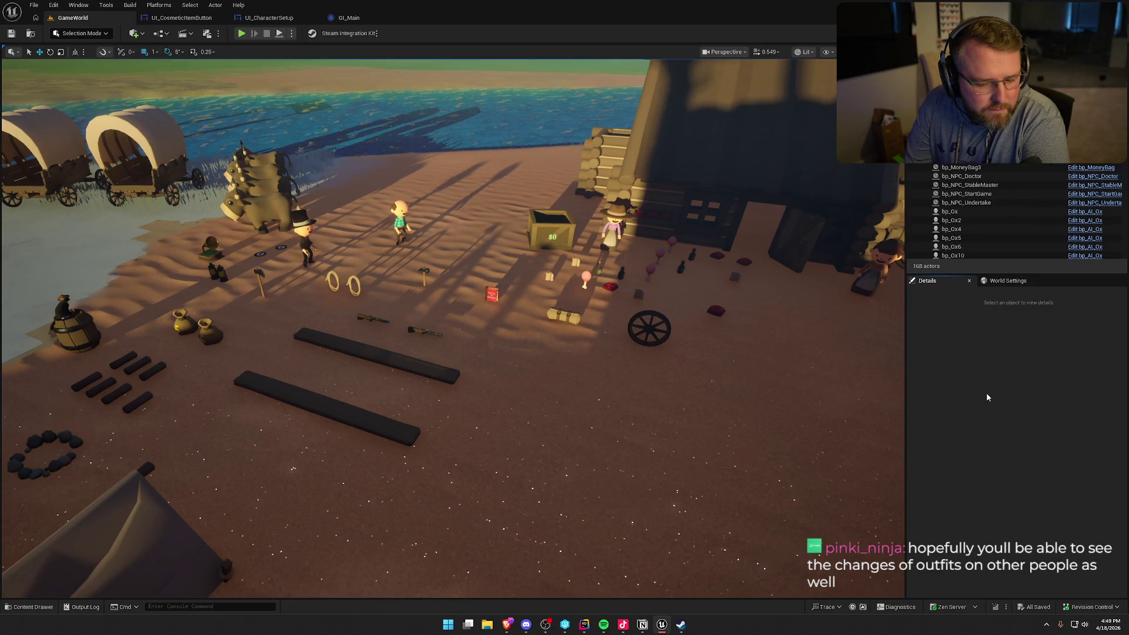
{"action": "left_click", "coordinate": [644, 625]}
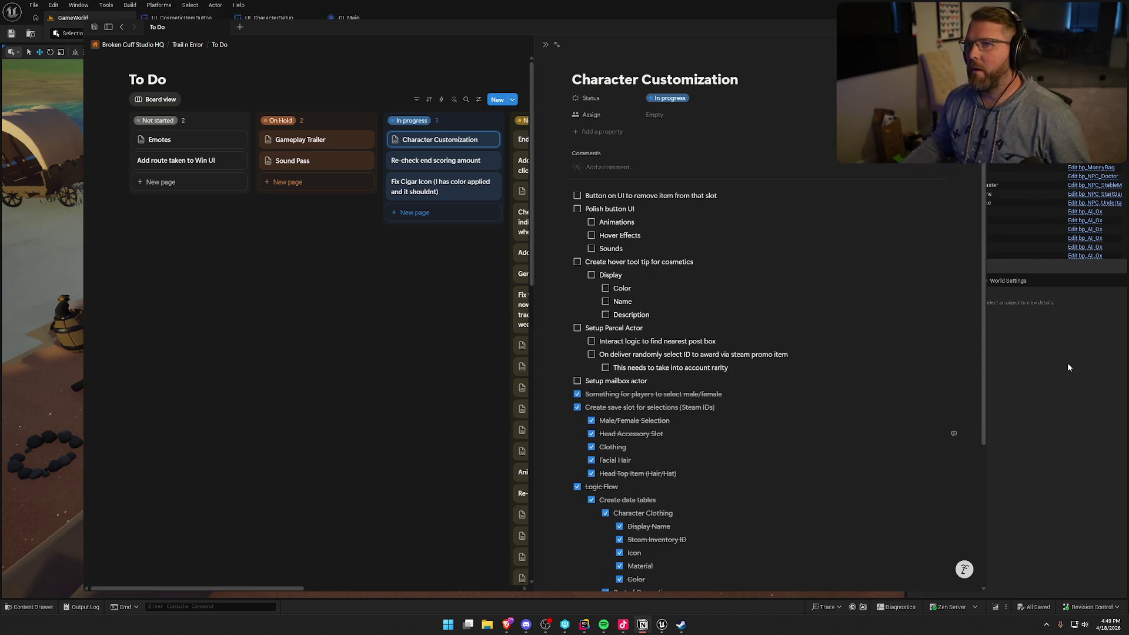
Leave the Notion board and return to the Unreal editor's GameWorld viewport.
{"action": "left_click", "coordinate": [1068, 363]}
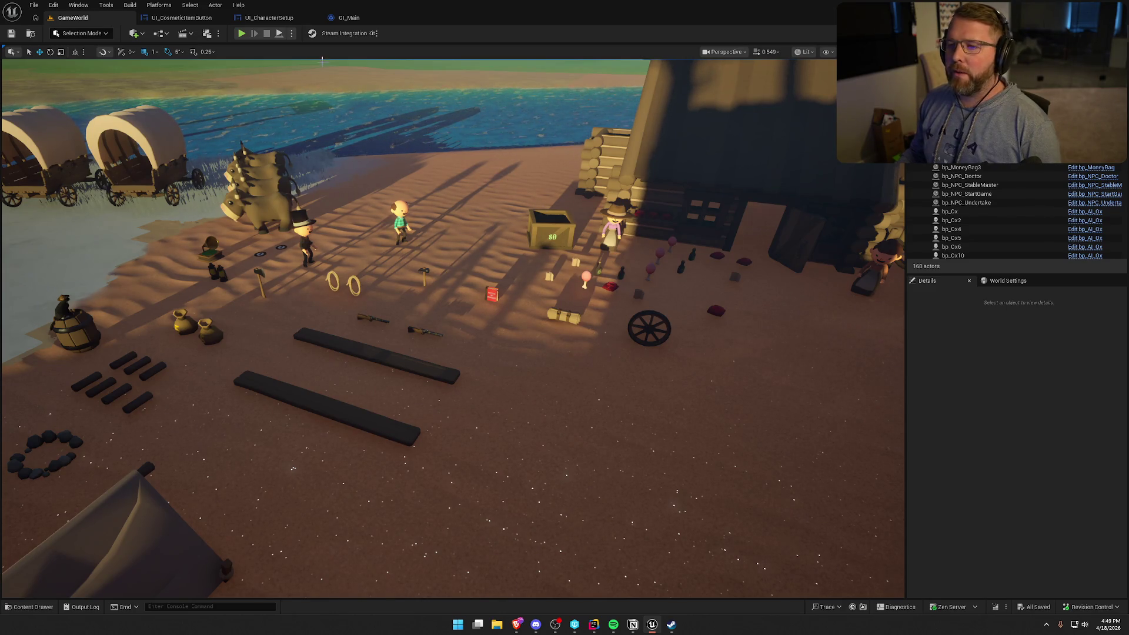
Run a short PIE test sprinting toward the fence and cows, then stop it with Esc.
{"action": "key", "text": "alt+p"}
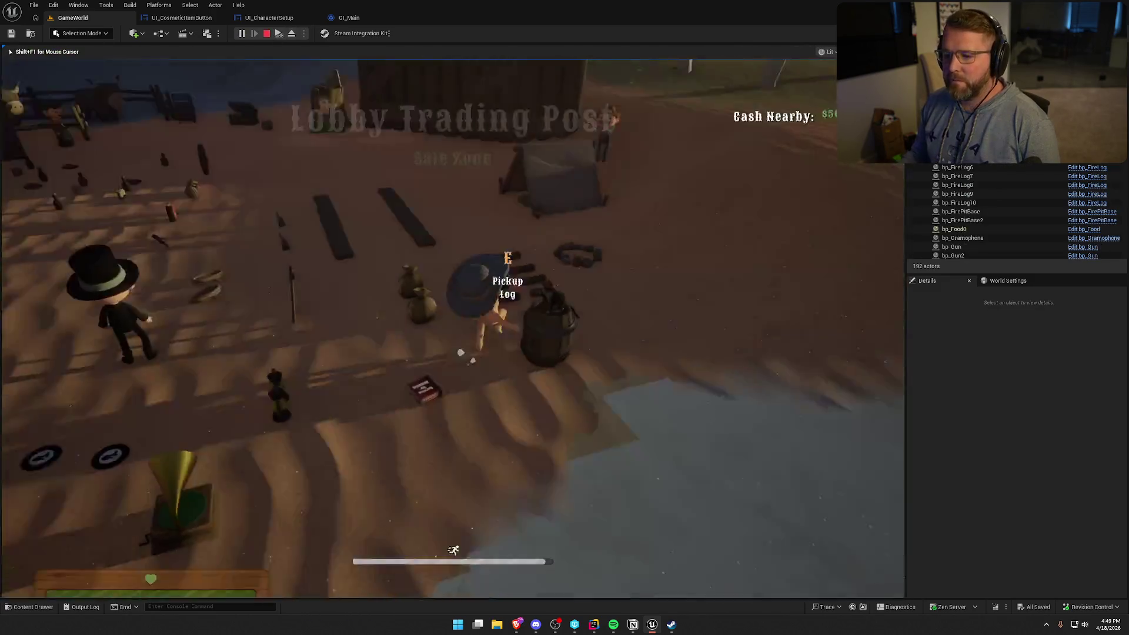
{"action": "key", "text": "shift+w"}
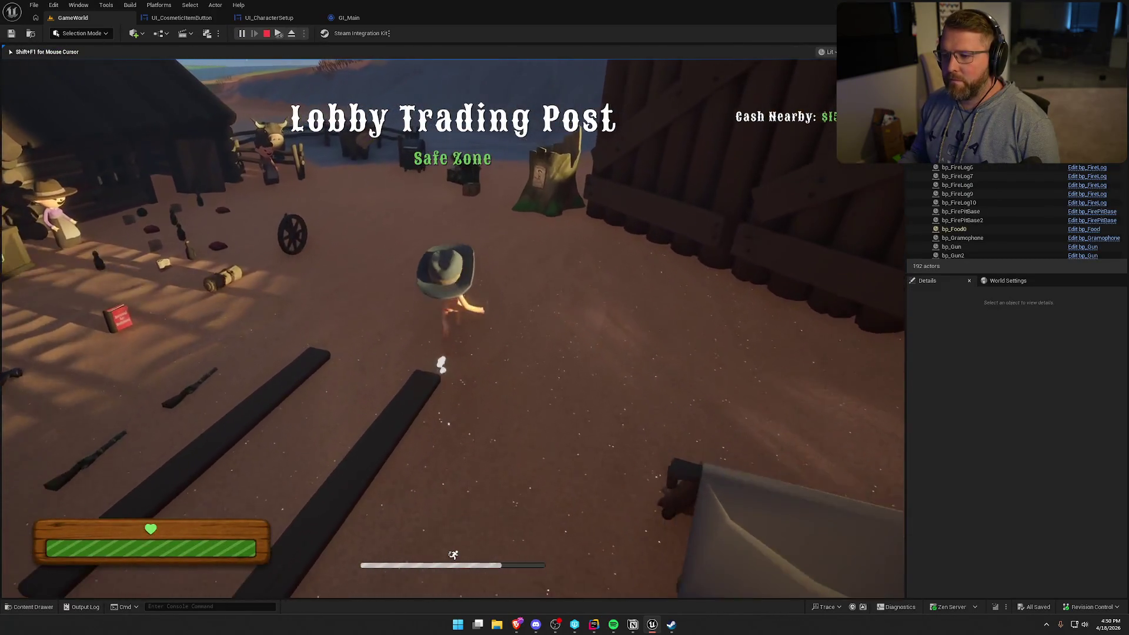
{"action": "key", "text": "super"}
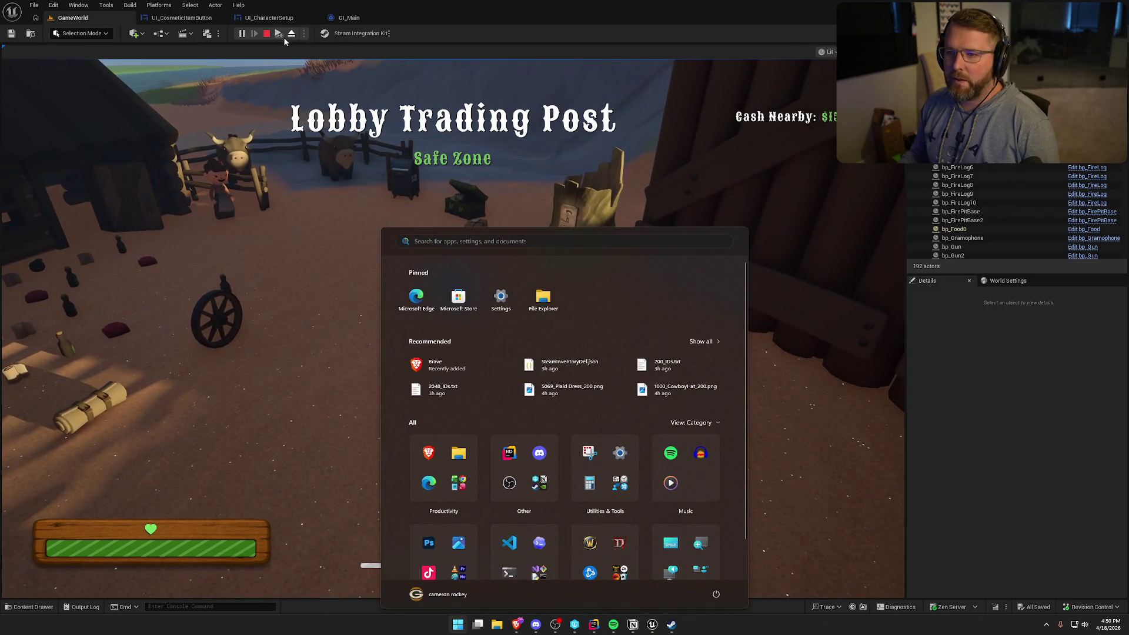
{"action": "key", "text": "super"}
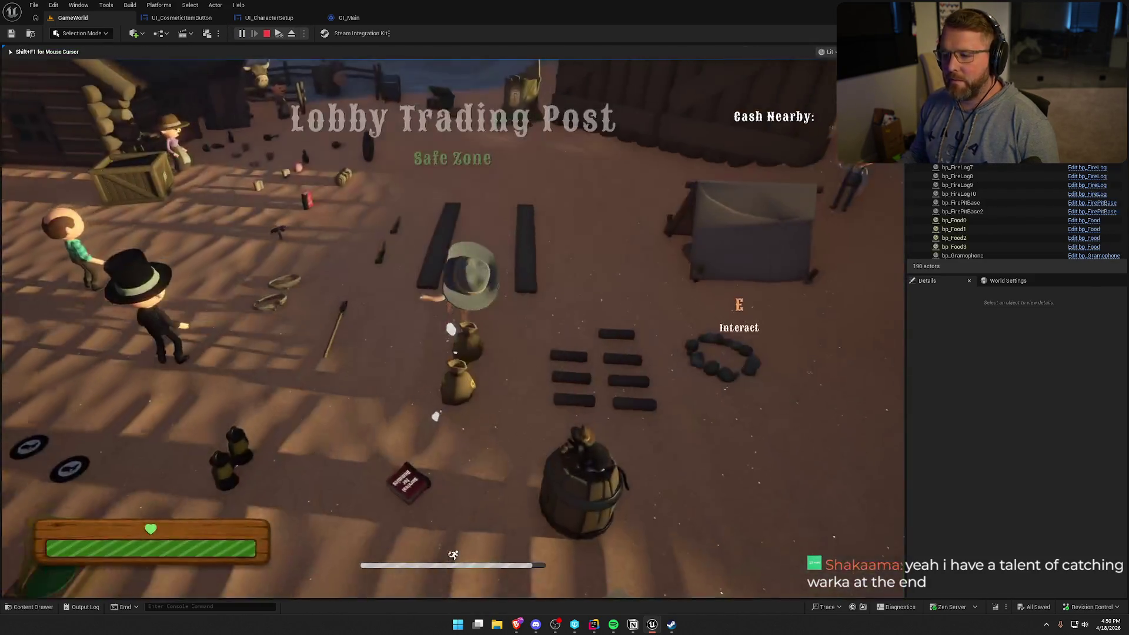
{"action": "key", "text": "super"}
{"action": "key", "text": "super"}
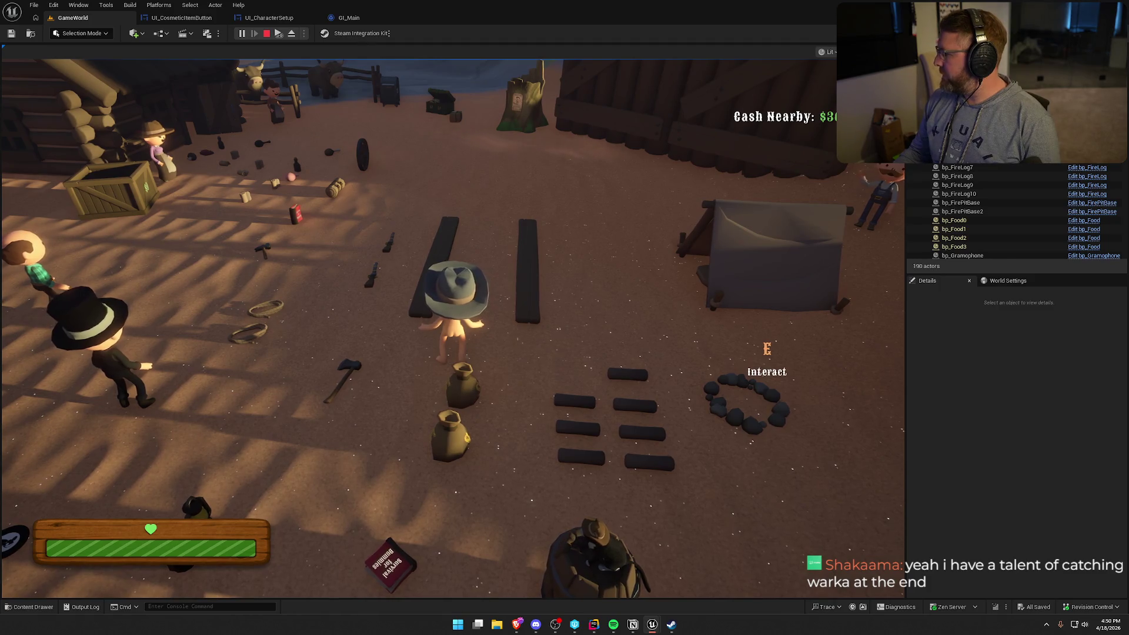
{"action": "key", "text": "Escape"}
Set Net Mode to Play As Listen Server and launch the multiplayer play test.
{"action": "left_click", "coordinate": [291, 33]}
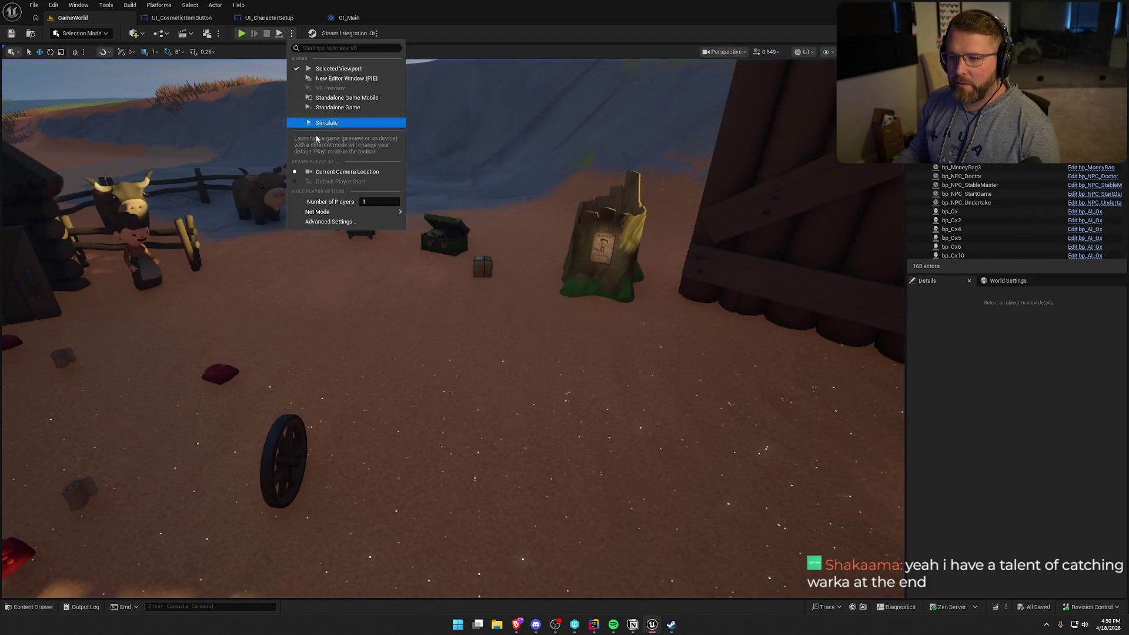
{"action": "mouse_move", "coordinate": [375, 218]}
{"action": "left_click", "coordinate": [415, 226]}
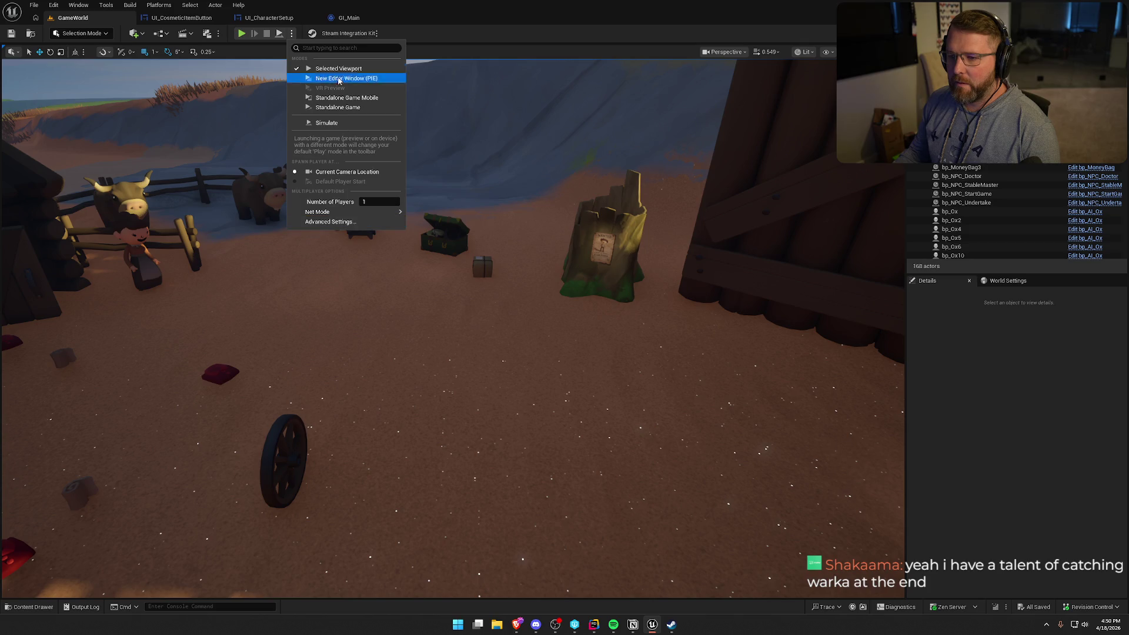
{"action": "left_click", "coordinate": [241, 33]}
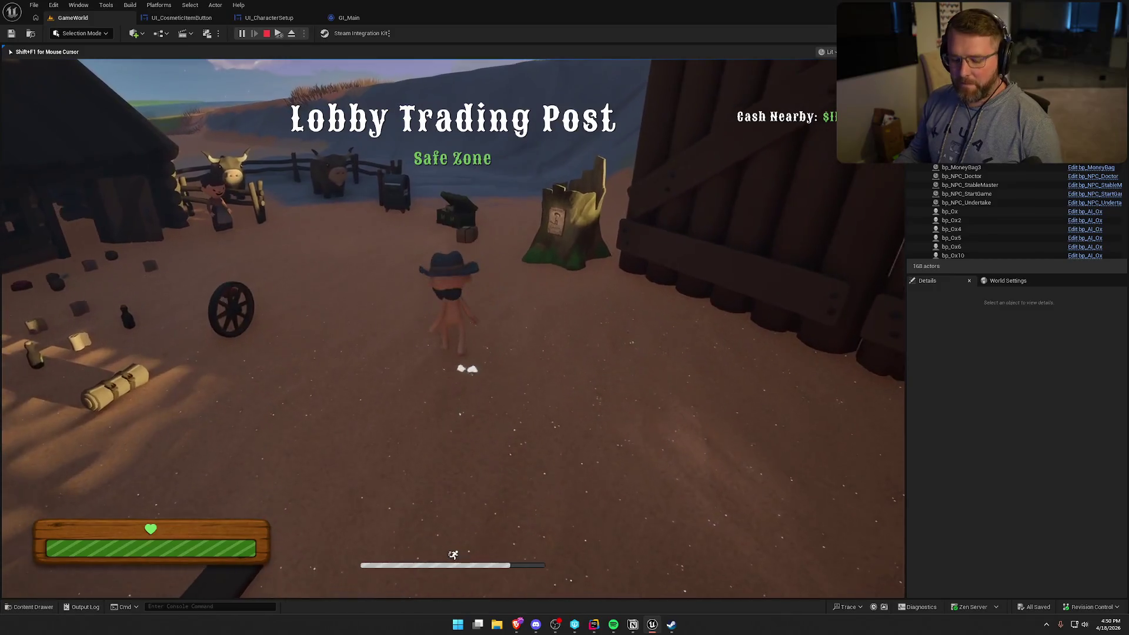
{"action": "key", "text": "super"}
{"action": "key", "text": "super"}
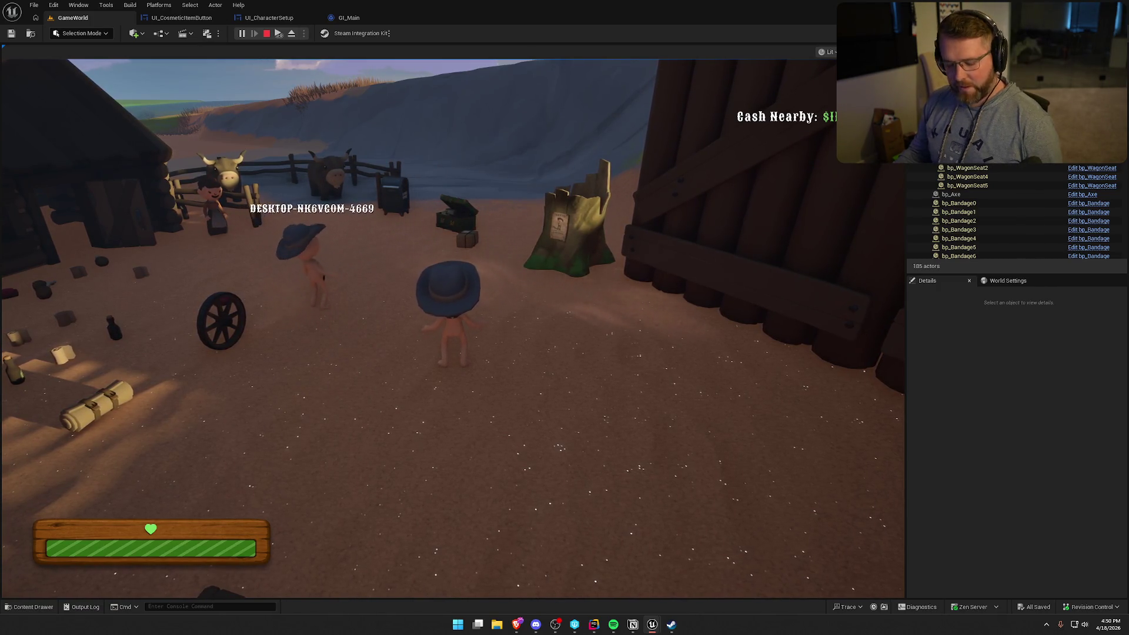
Remove the bandana, add the purple beard and white bonnet, and save the character.
{"action": "key", "text": "super"}
{"action": "key", "text": "super"}
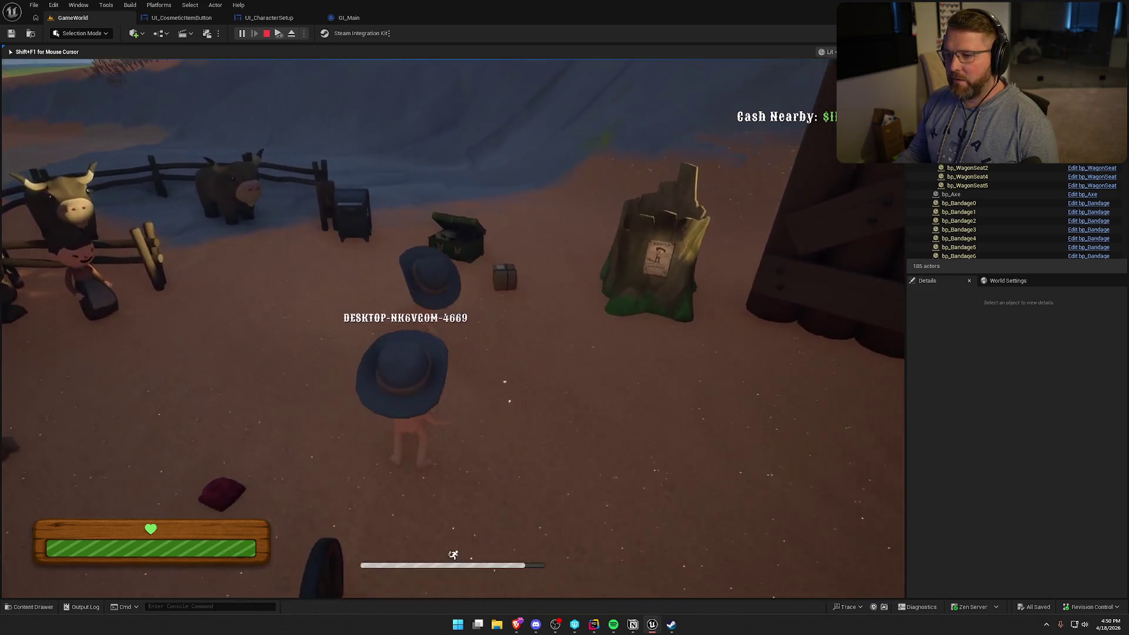
{"action": "key", "text": "e"}
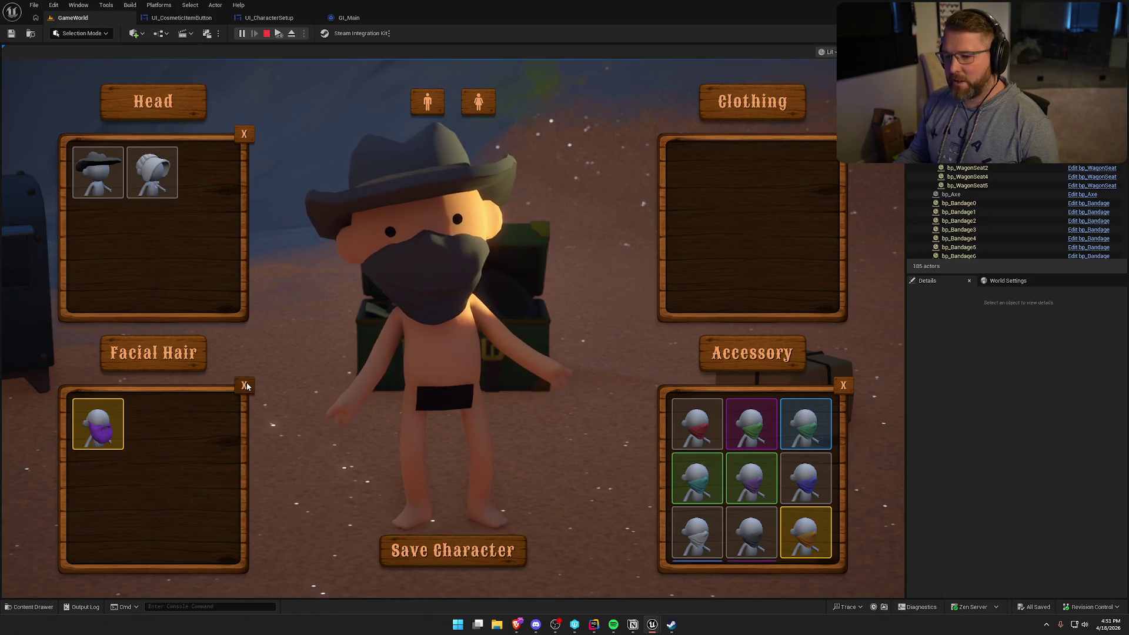
{"action": "left_click", "coordinate": [849, 386]}
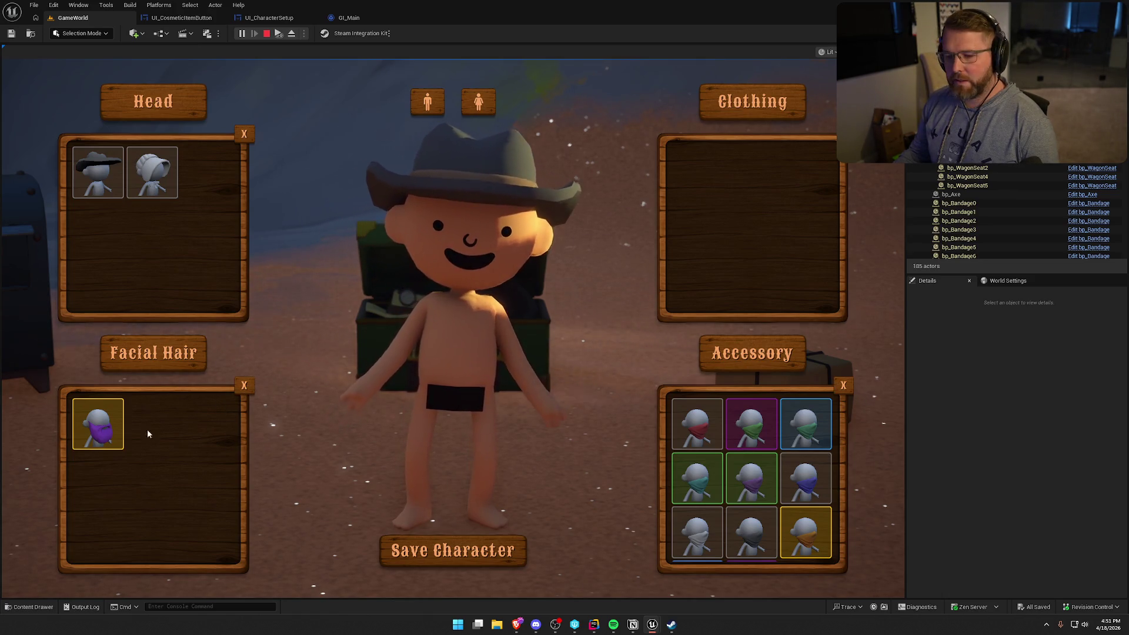
{"action": "left_click", "coordinate": [98, 427]}
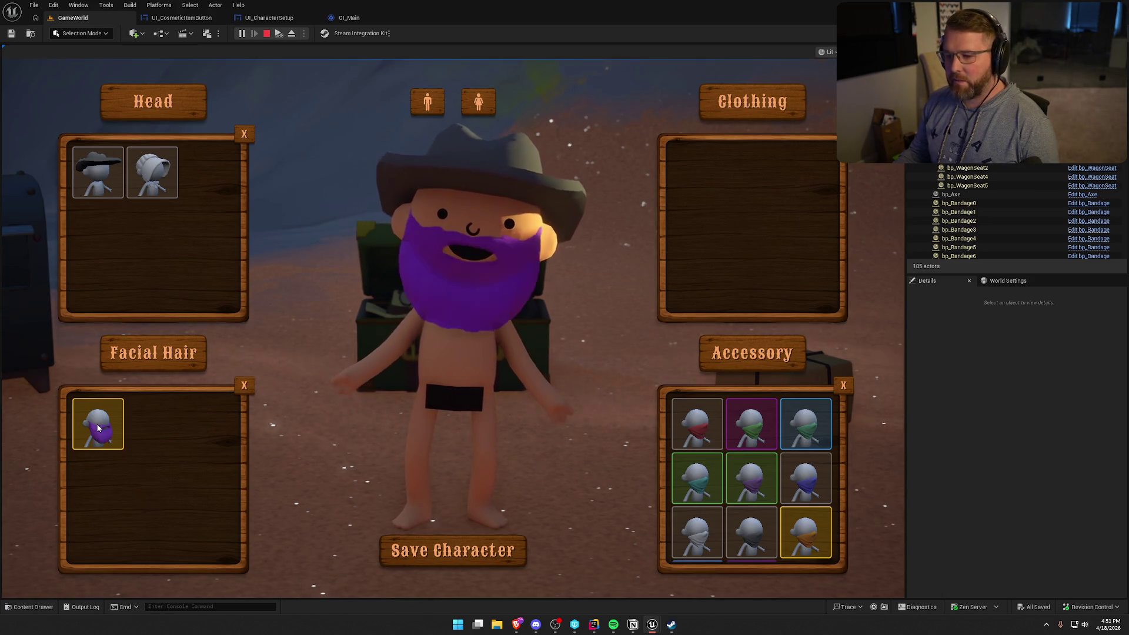
{"action": "left_click", "coordinate": [133, 176]}
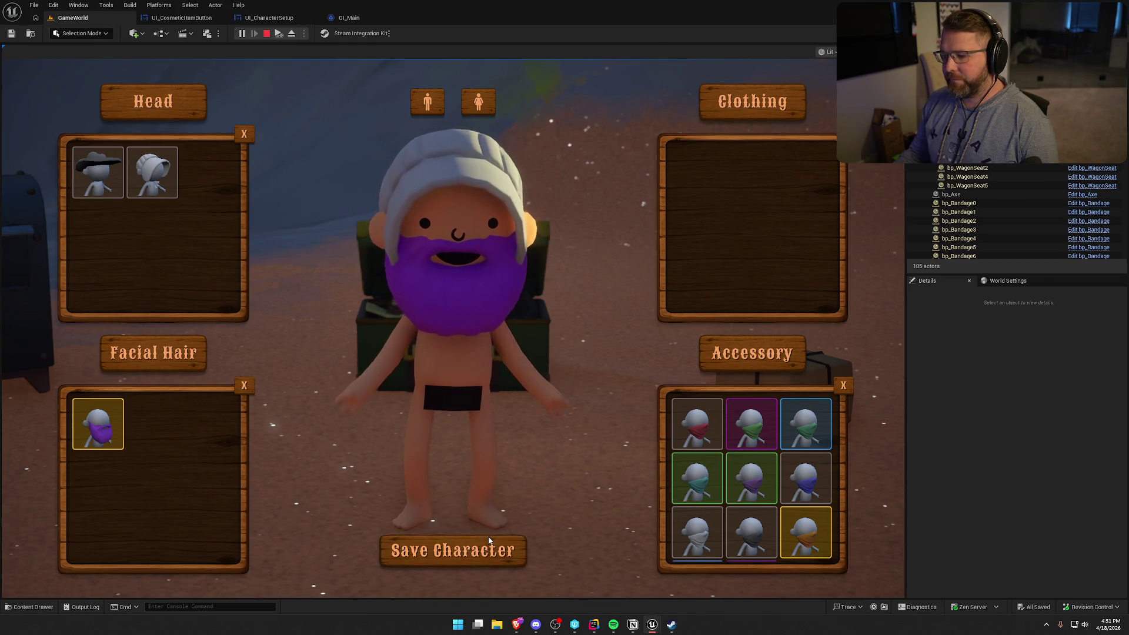
{"action": "left_click", "coordinate": [453, 551]}
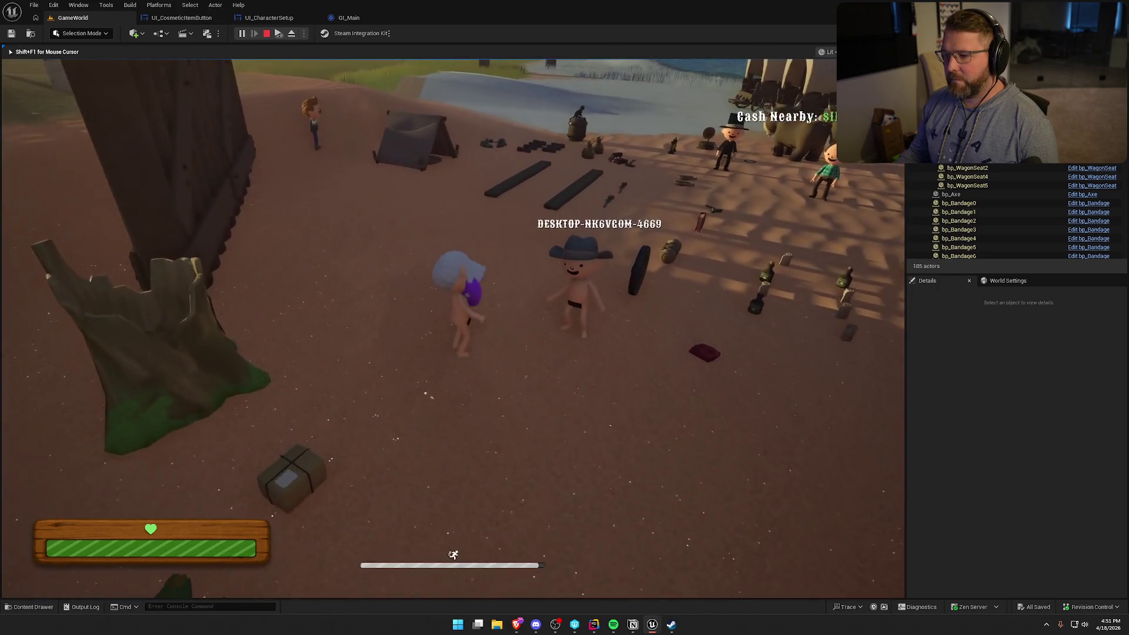
End the play session and bring Steam's item inventory to the front.
{"action": "key", "text": "Escape"}
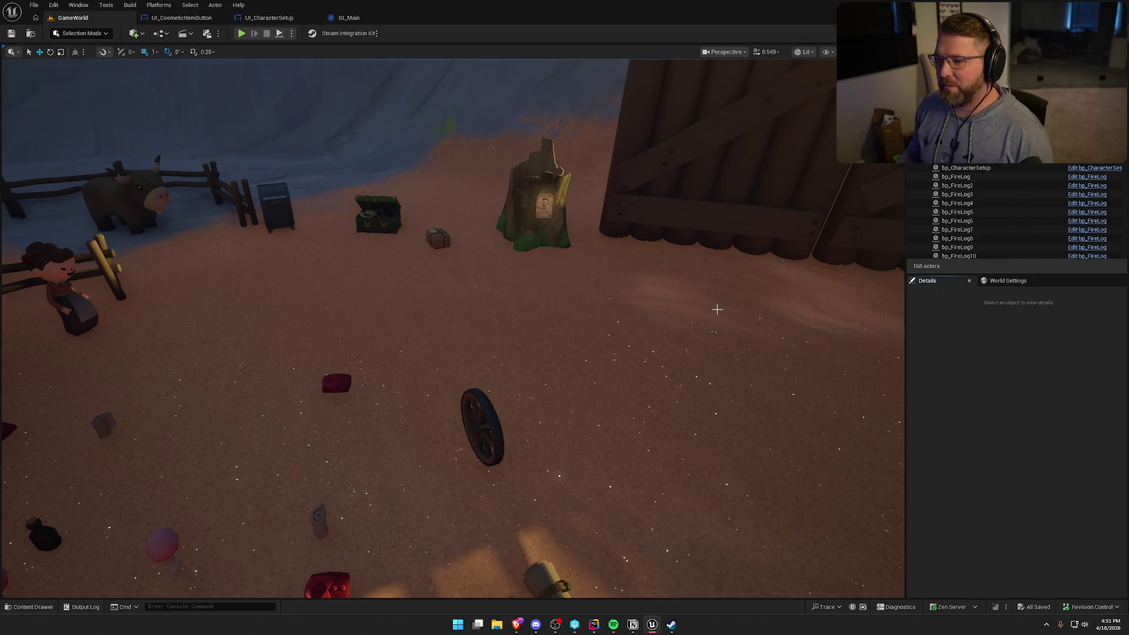
{"action": "scroll", "coordinate": [717, 308], "scroll_direction": "down", "scroll_amount": 5}
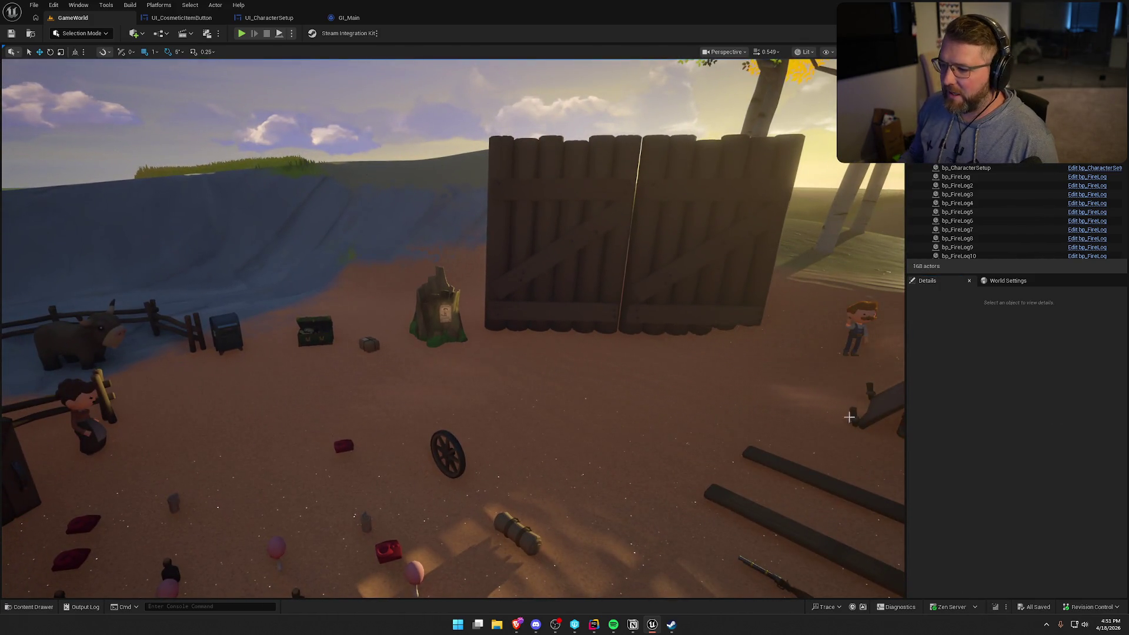
{"action": "left_click", "coordinate": [673, 625]}
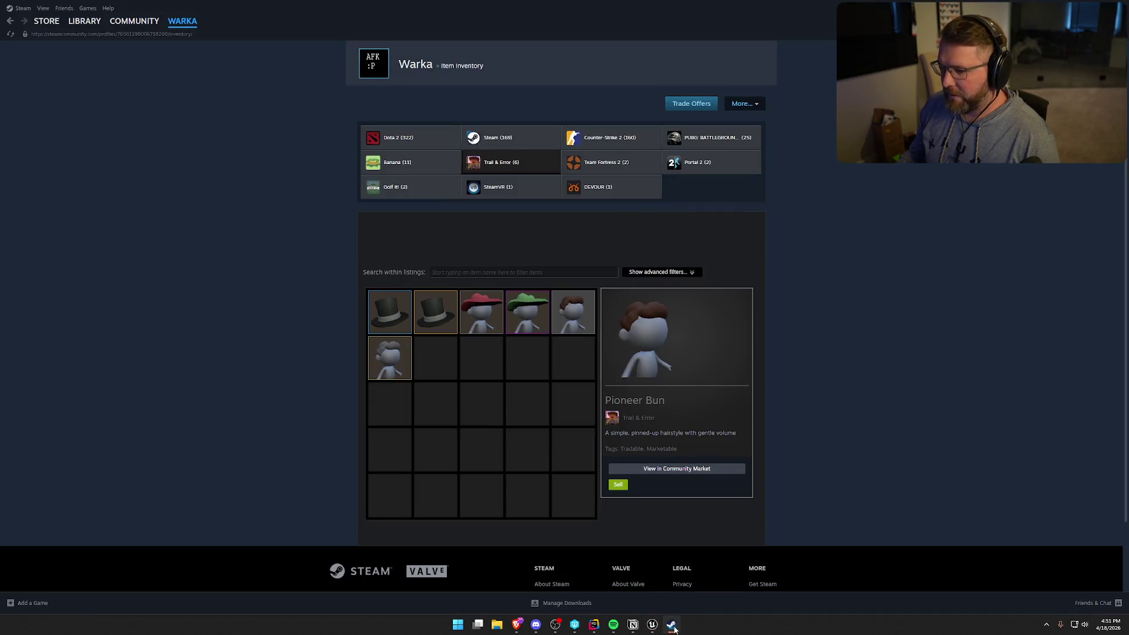